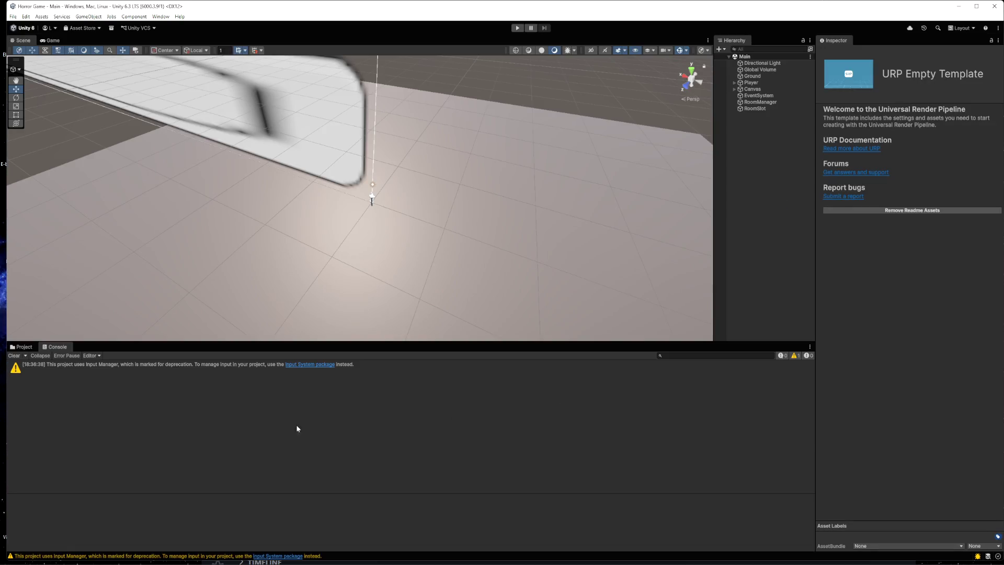
- Create a RoomManager MonoBehaviour script in the Scripts folder, then screenshot the Console's compile errors
click(22, 347)
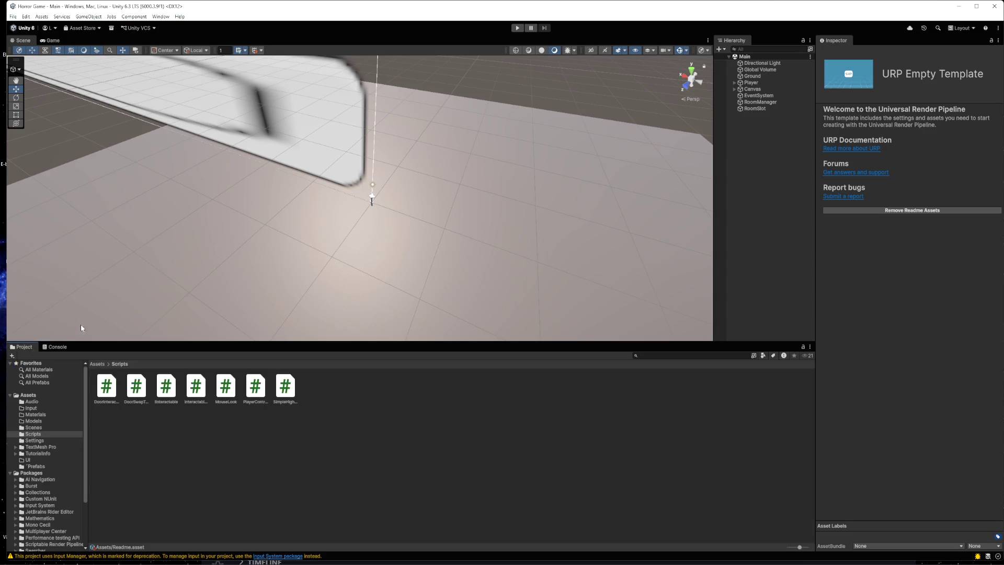
double_click(403, 6)
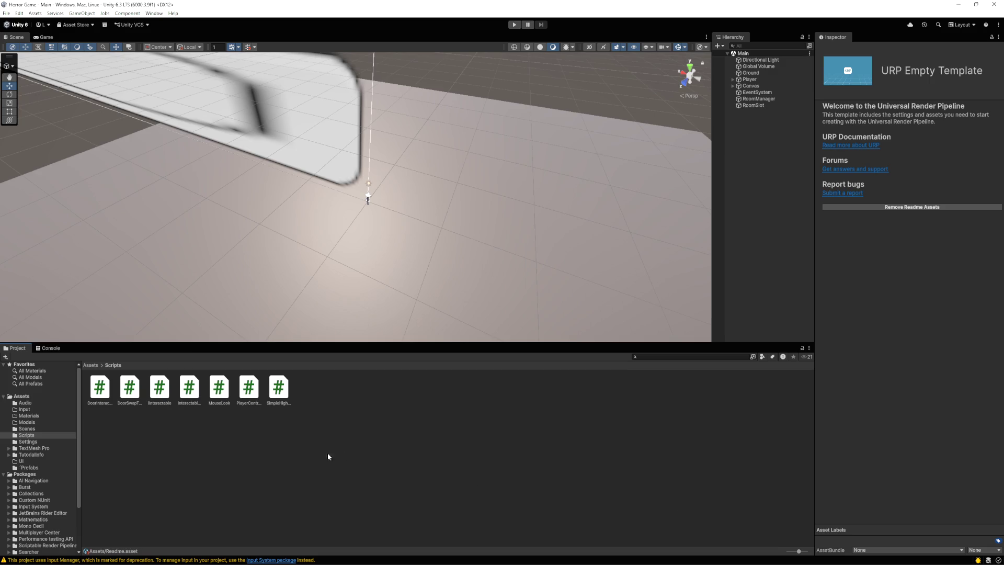
right_click(255, 460)
mouse_move(313, 234)
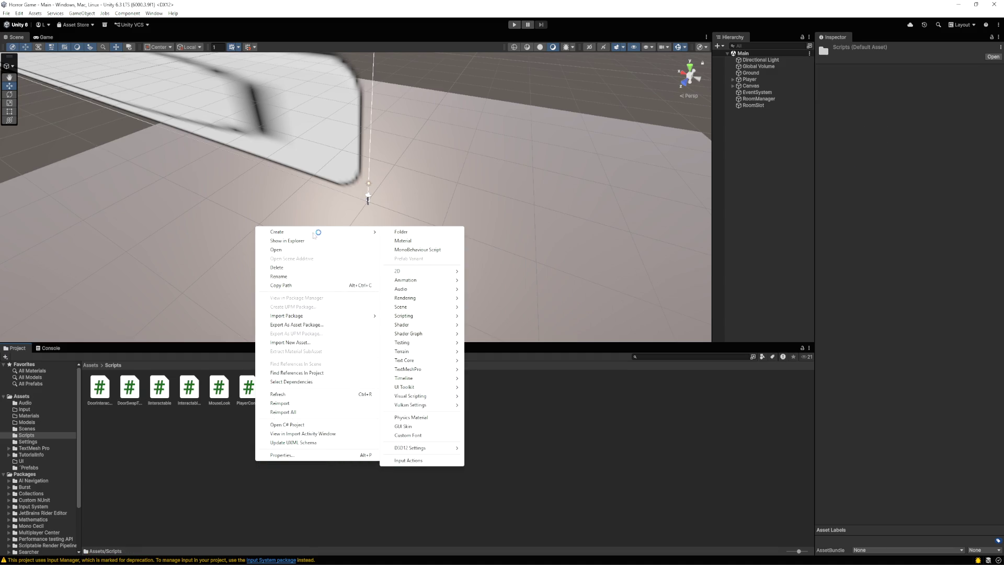
click(407, 250)
key(BackSpace)
text(RoomMana)
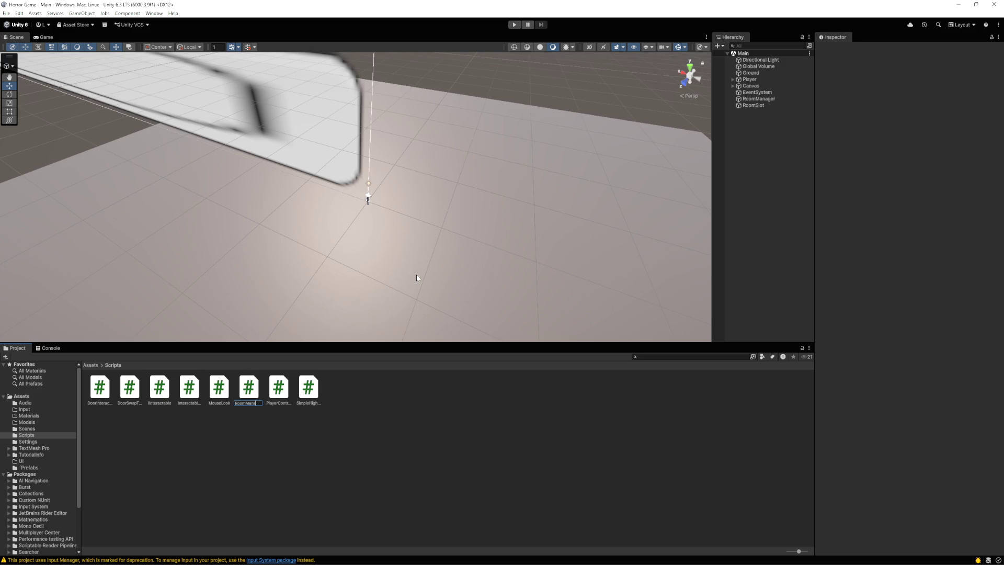
text(ger)
key(Return)
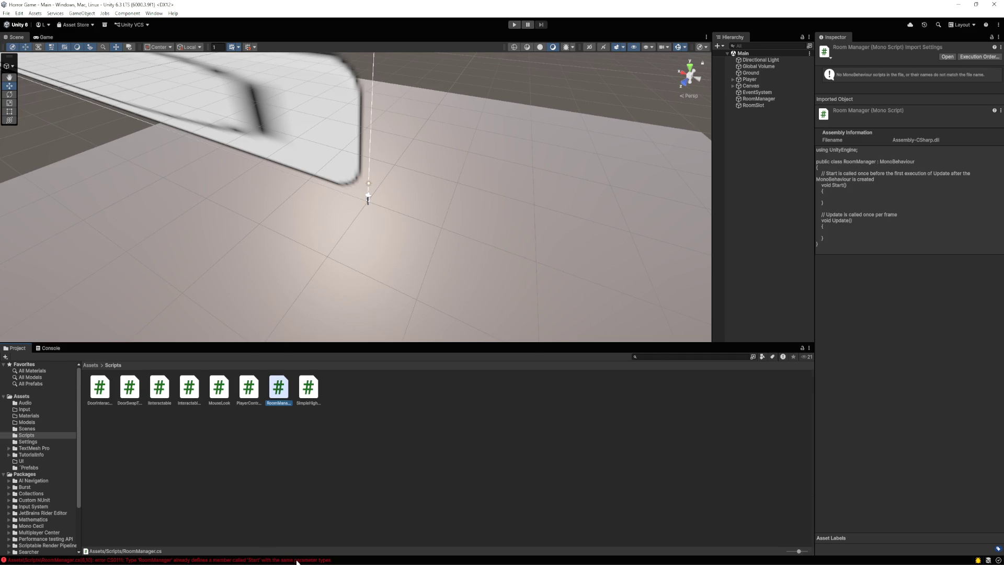
click(296, 561)
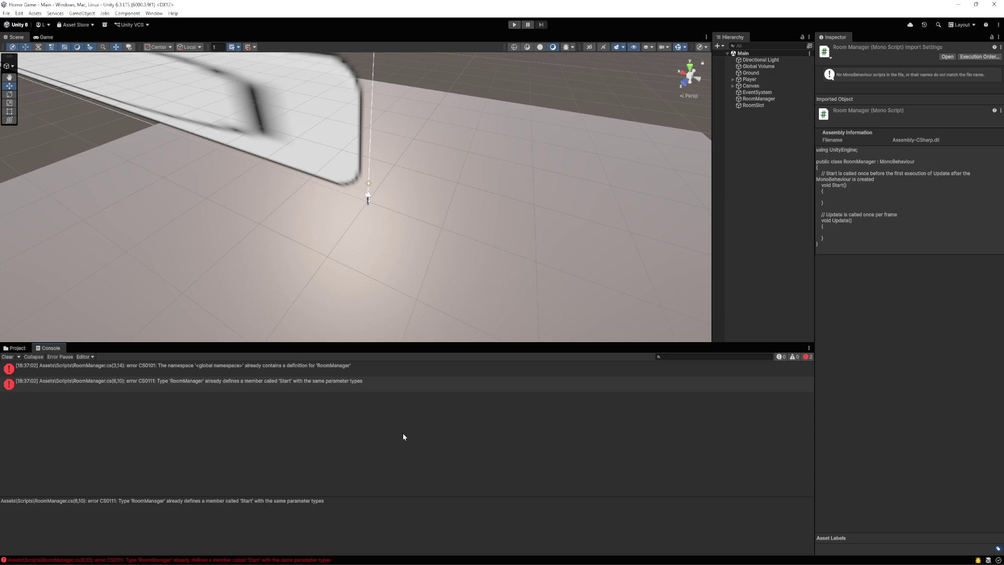
key(super+shift+s)
- Search the whole project for RoomManager, finding 9 results across 2 files
key(Escape)
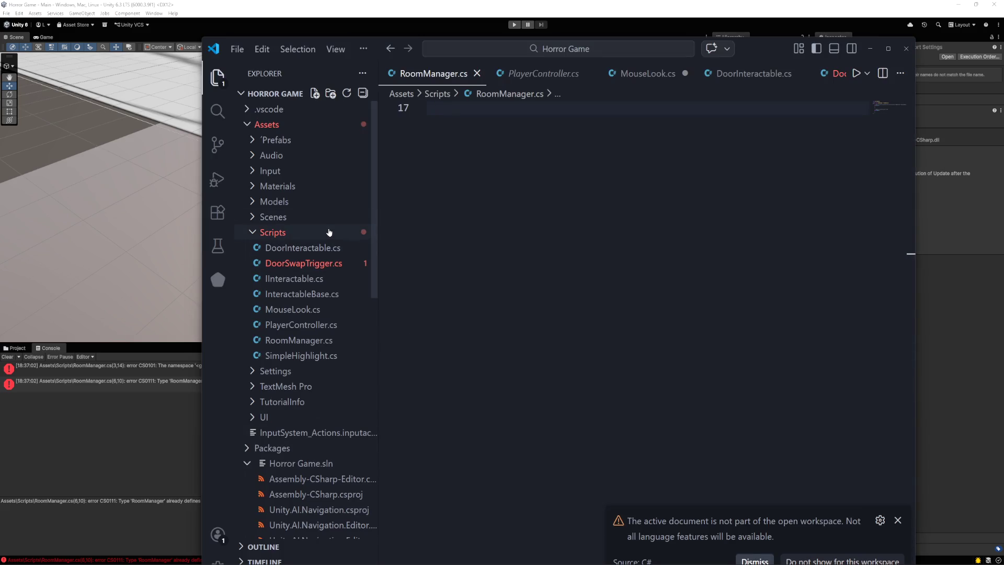
key(ctrl+shift+f)
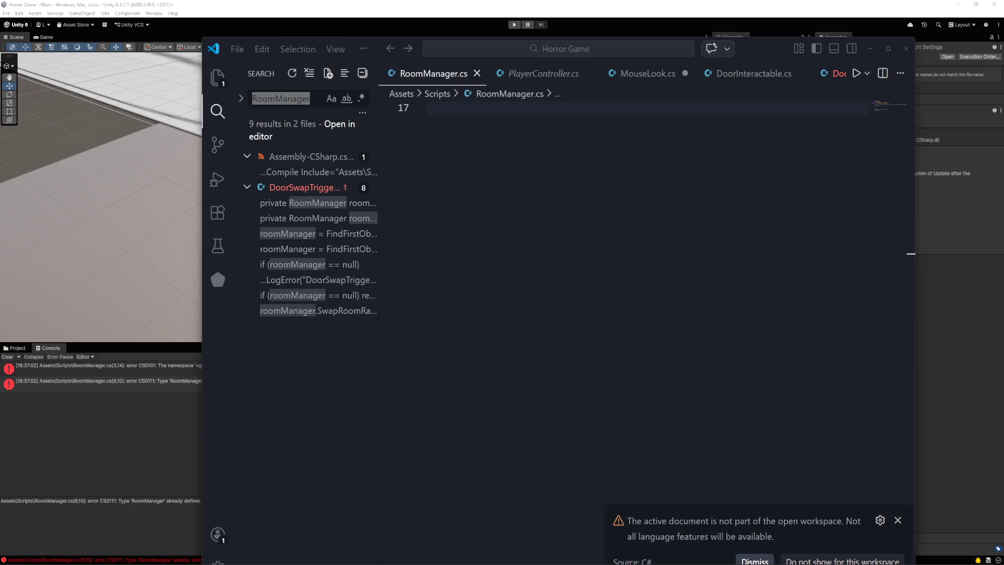
- Paste the room-swapping code into RoomManager.cs, save it, and close VS Code
click(427, 108)
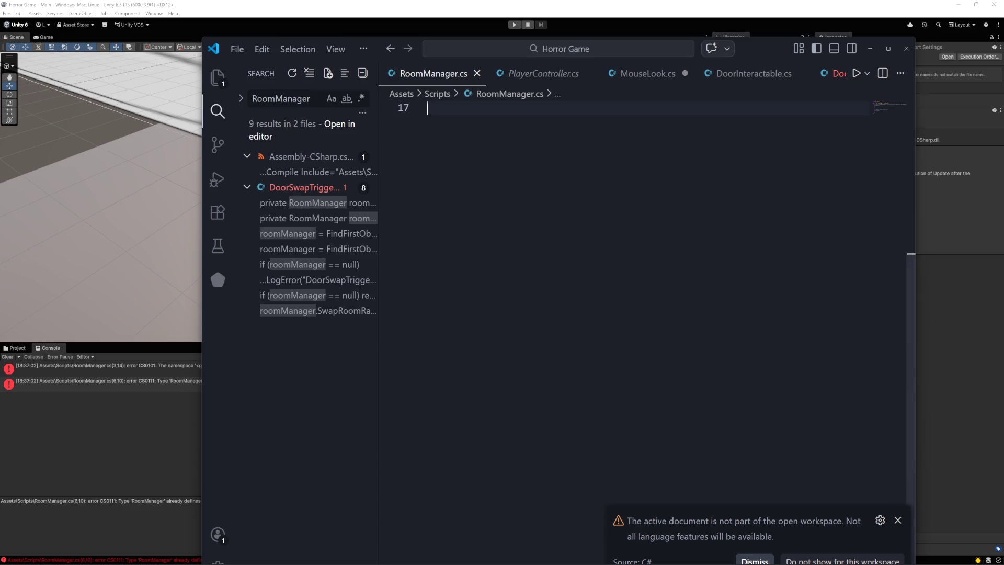
key(ctrl+v)
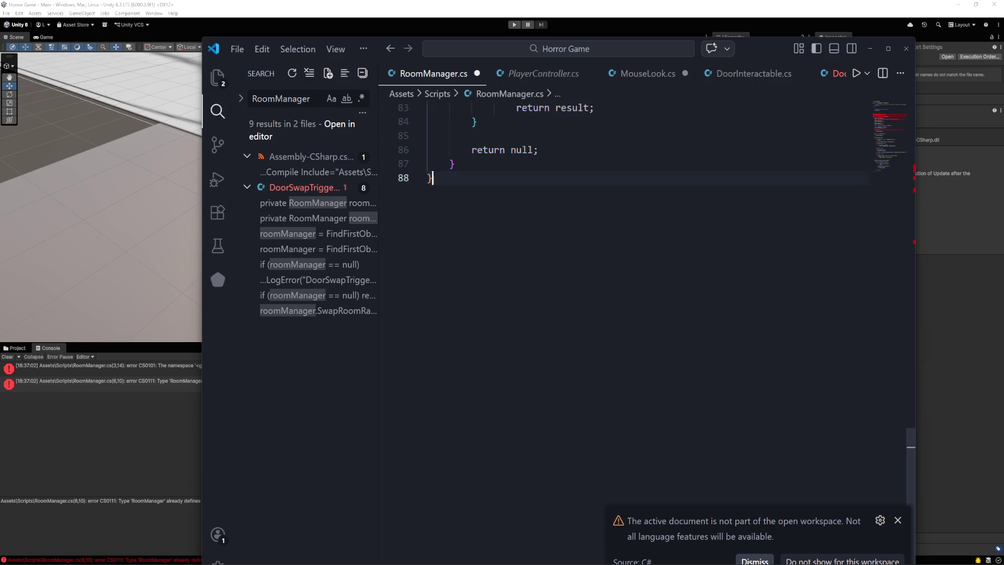
key(ctrl+s)
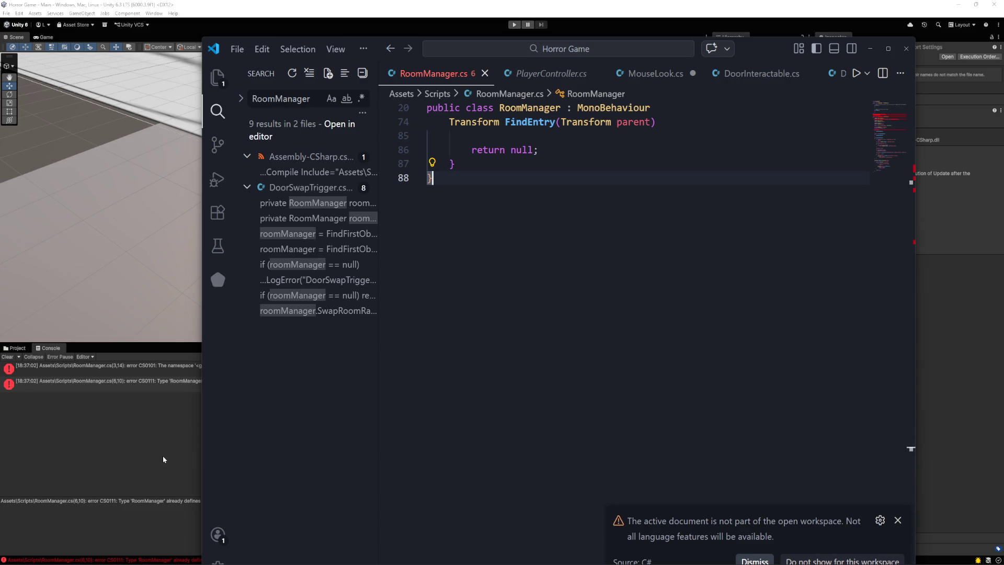
scroll(623, 209, up, 2)
scroll(623, 314, up, 15)
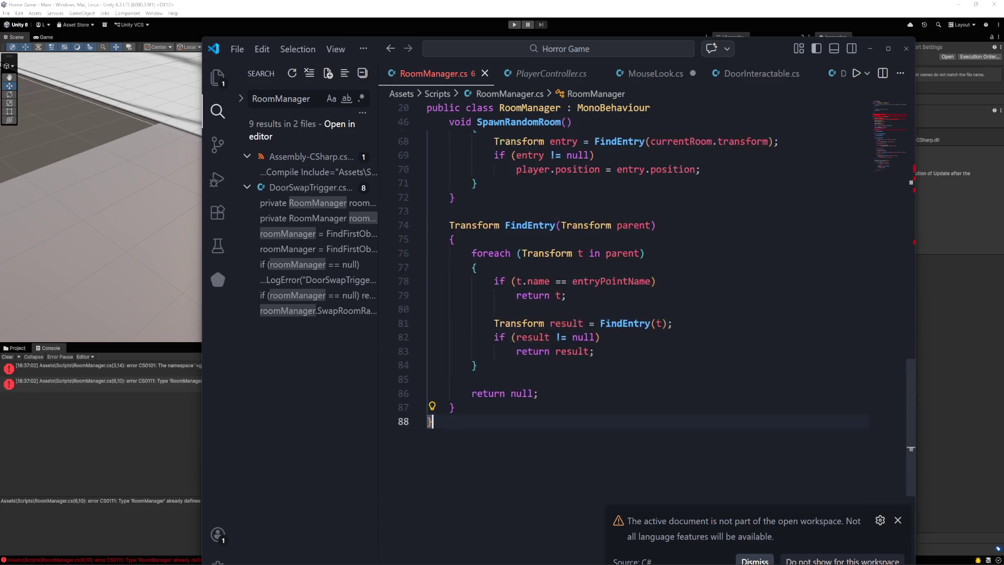
scroll(622, 313, up, 10)
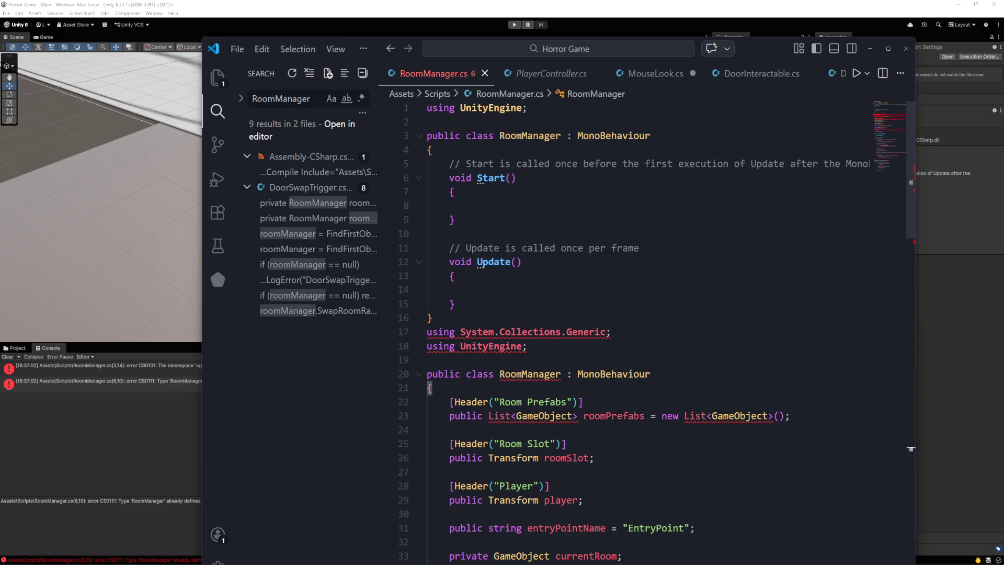
click(907, 48)
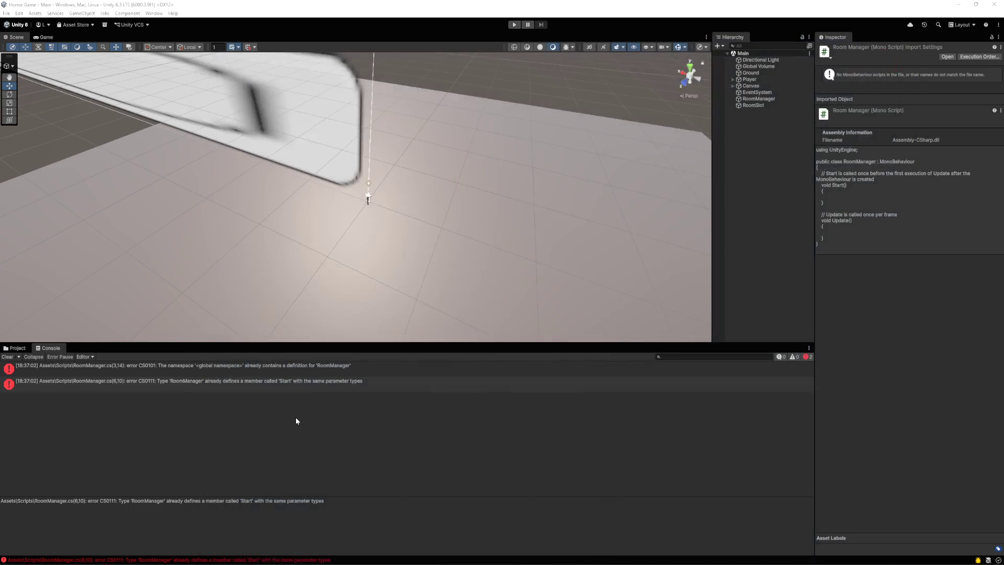
- Reopen RoomManager.cs, replace its entire contents with the new class, save, and close VS Code
click(17, 349)
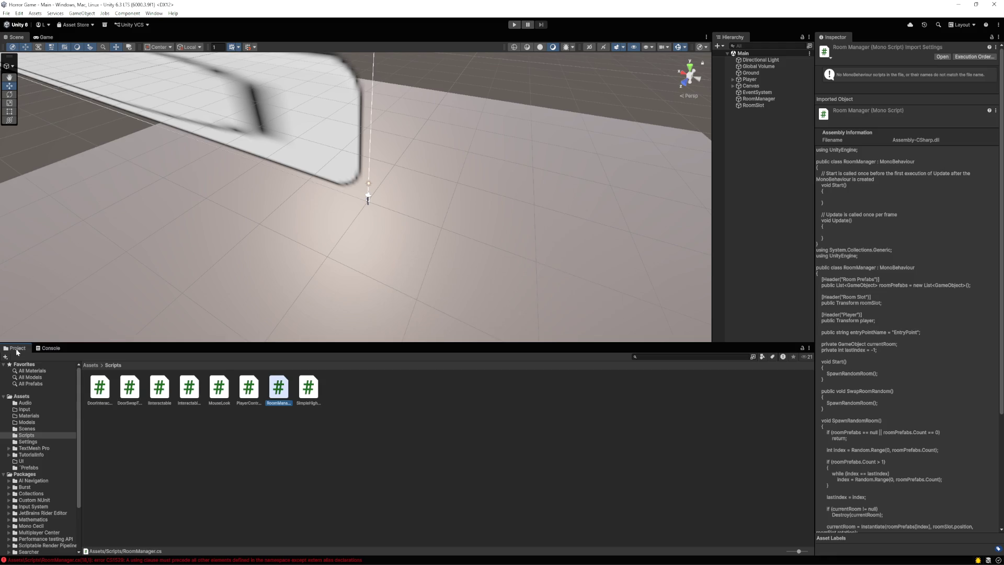
double_click(281, 389)
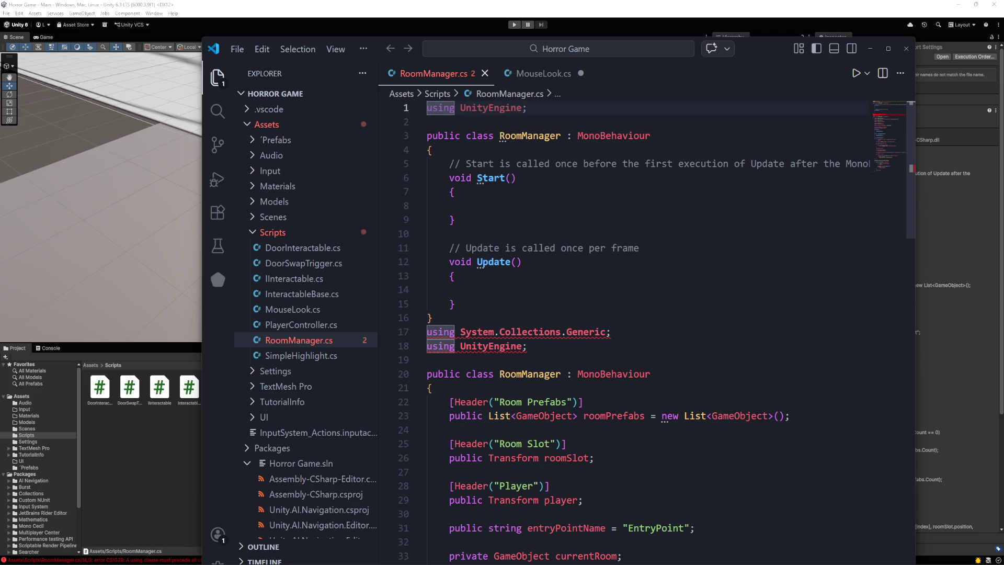
key(ctrl+a)
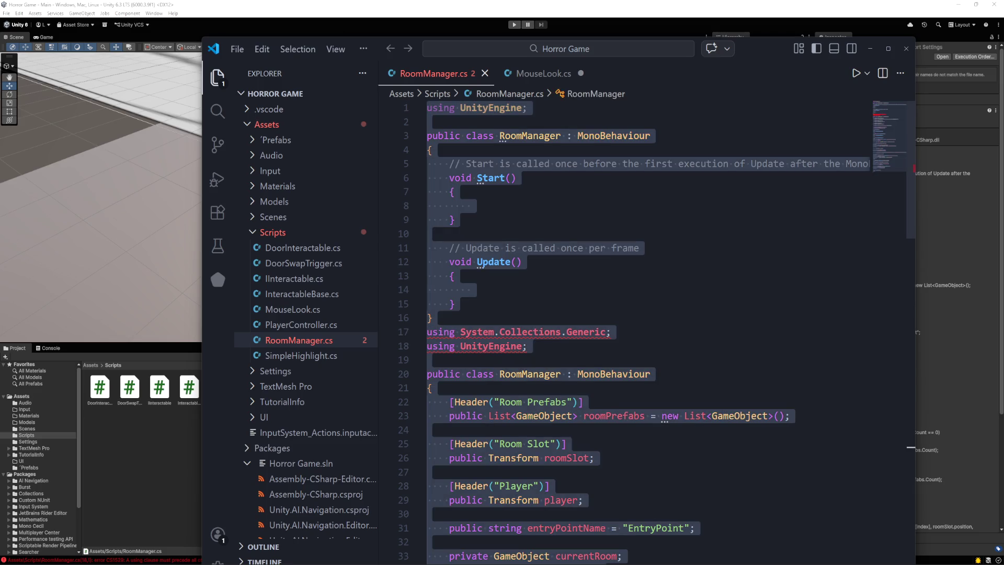
key(ctrl+v)
scroll(628, 334, up, 7)
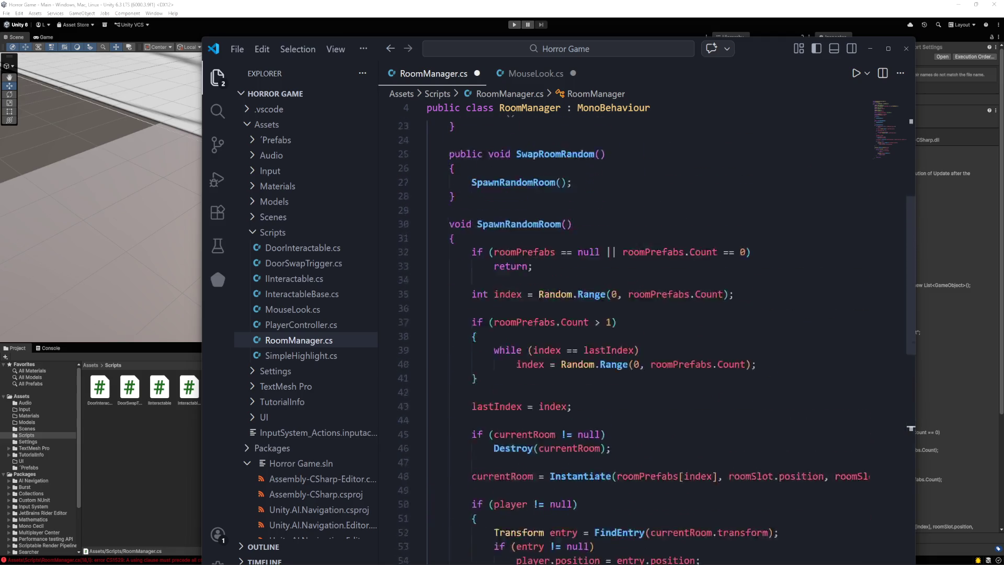
scroll(628, 335, up, 7)
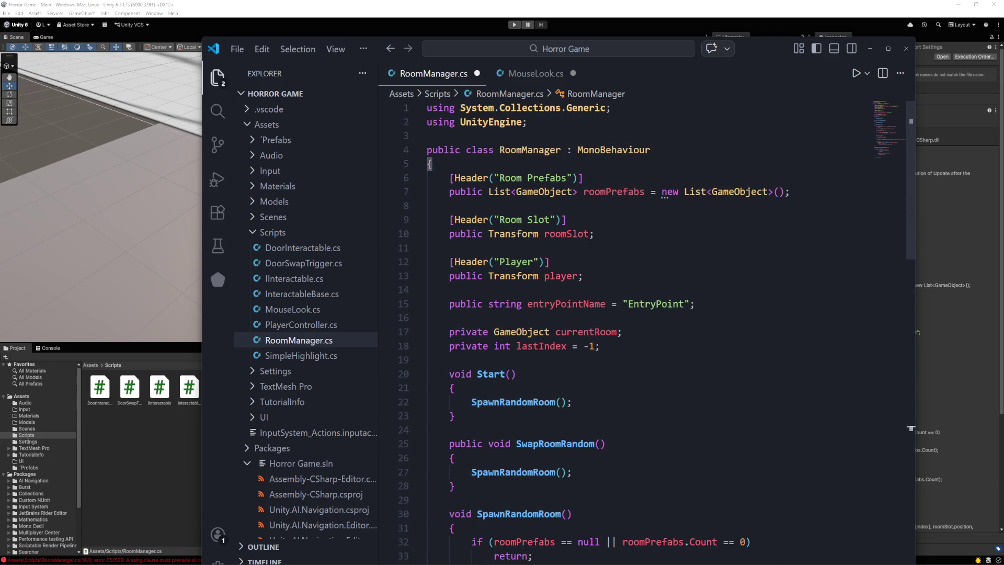
key(ctrl+s)
click(148, 459)
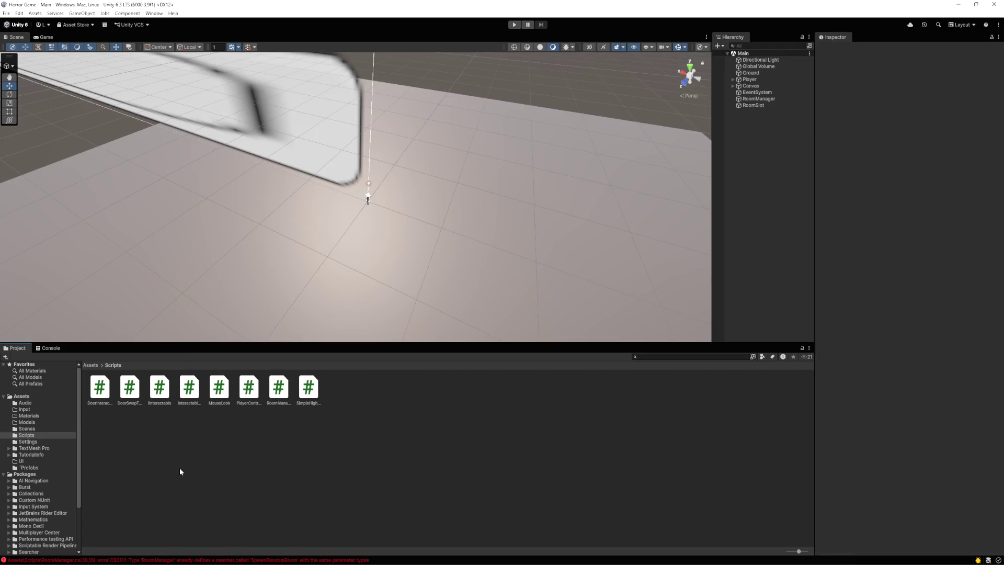
- Read the four duplicate RoomManager errors in the Console, then close Unity
click(311, 560)
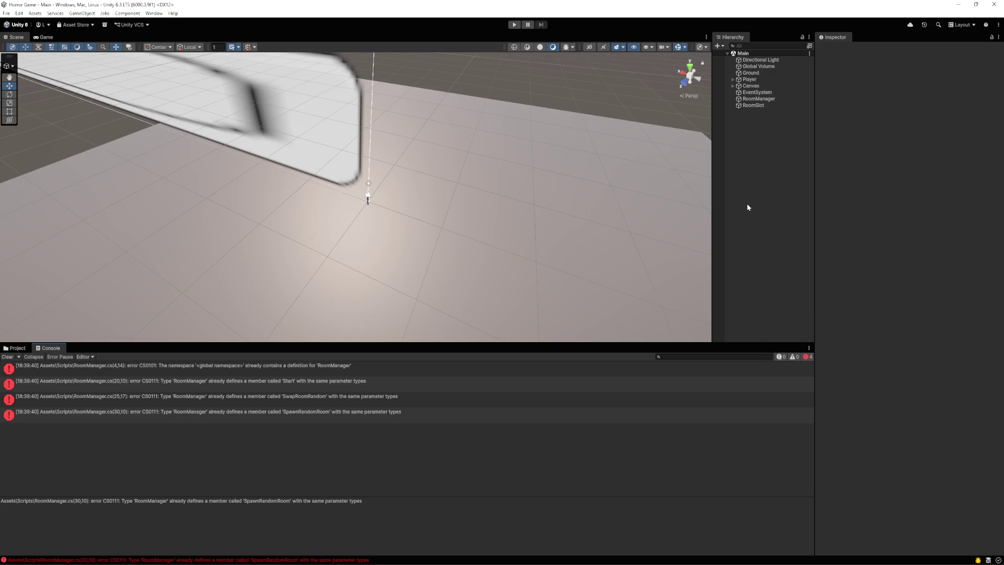
click(994, 5)
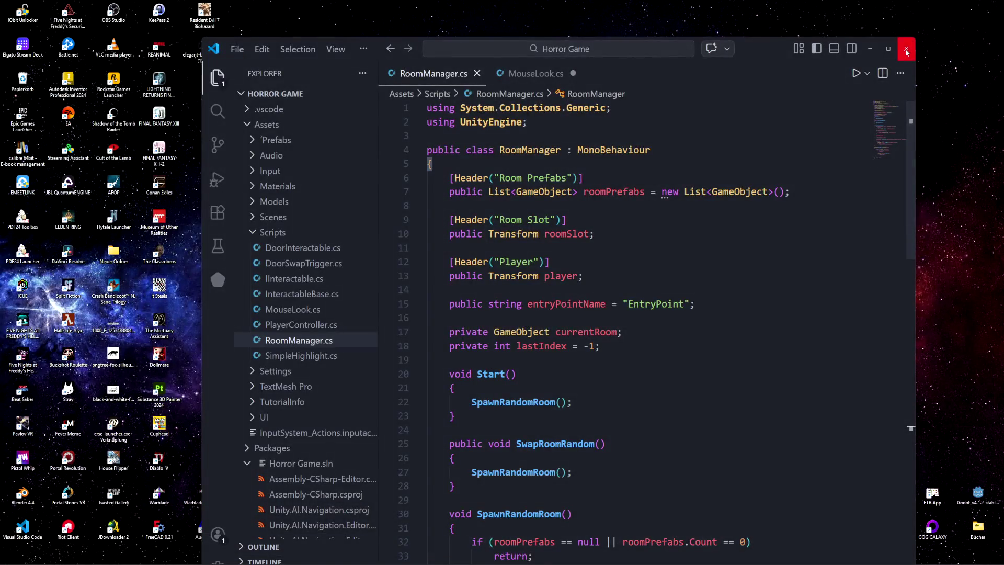
- Close VS Code and check the Horror Game entry in Unity Hub's Projects list
click(906, 50)
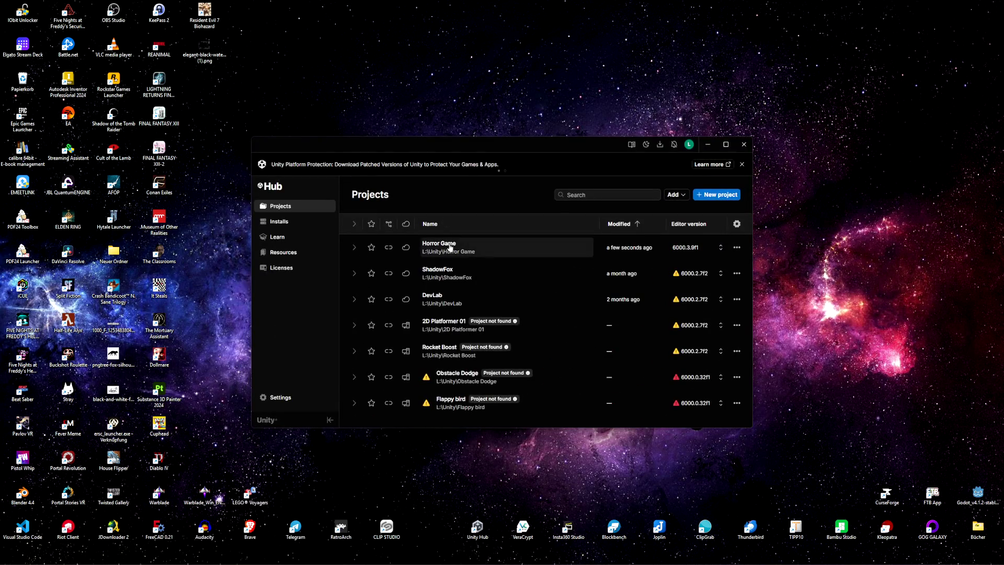
right_click(442, 250)
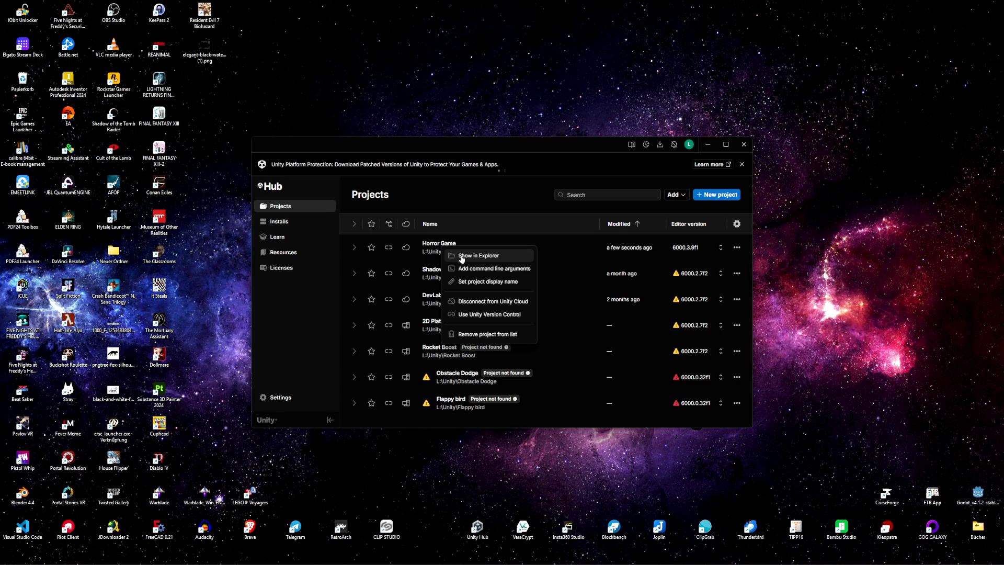
click(485, 258)
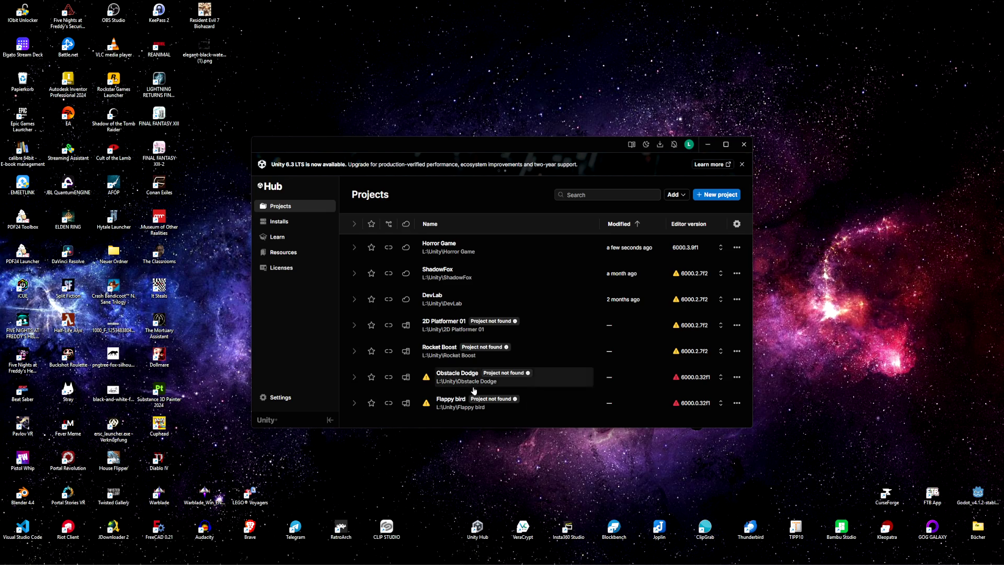
- Launch Horror Game from Unity Hub, bringing up the Enter Safe Mode prompt
click(443, 251)
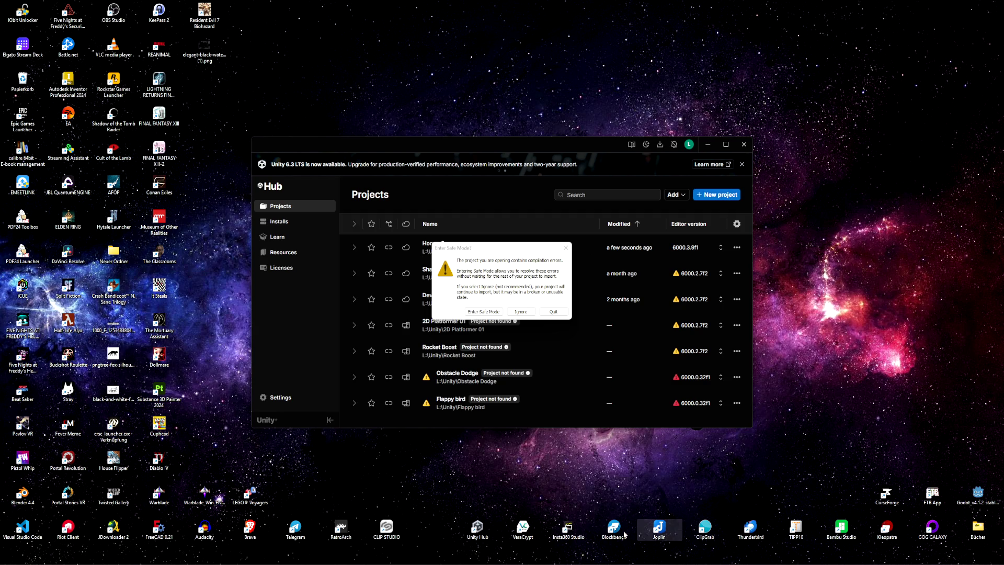
- Answer the Safe Mode prompt, then open RoomManager from the Scripts folder in VS Code
click(487, 313)
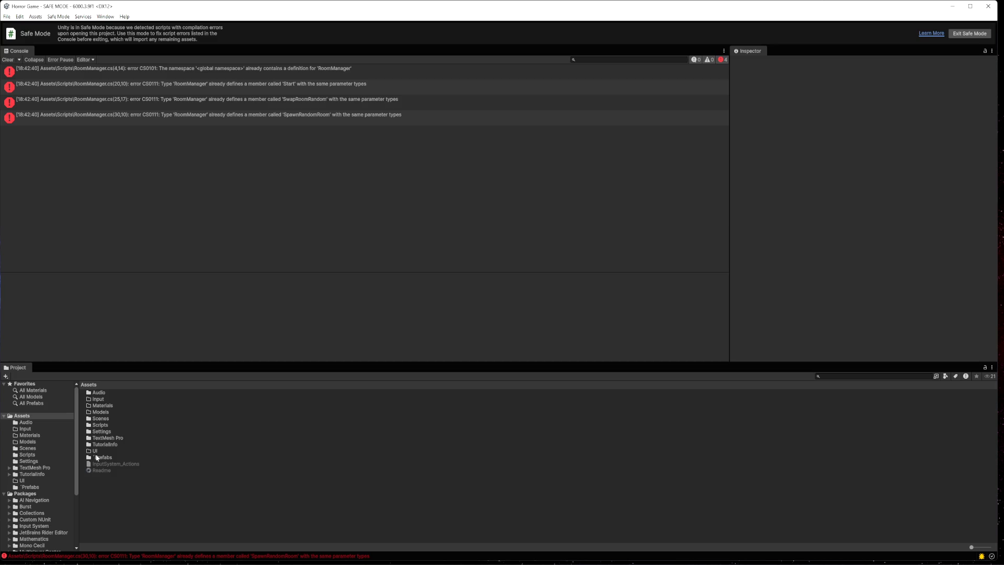
double_click(99, 427)
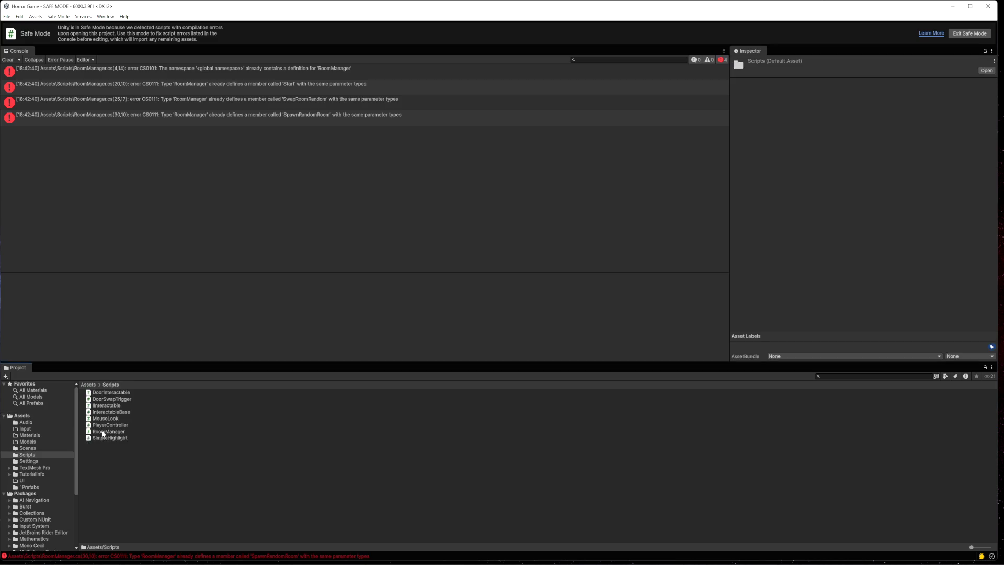
double_click(103, 431)
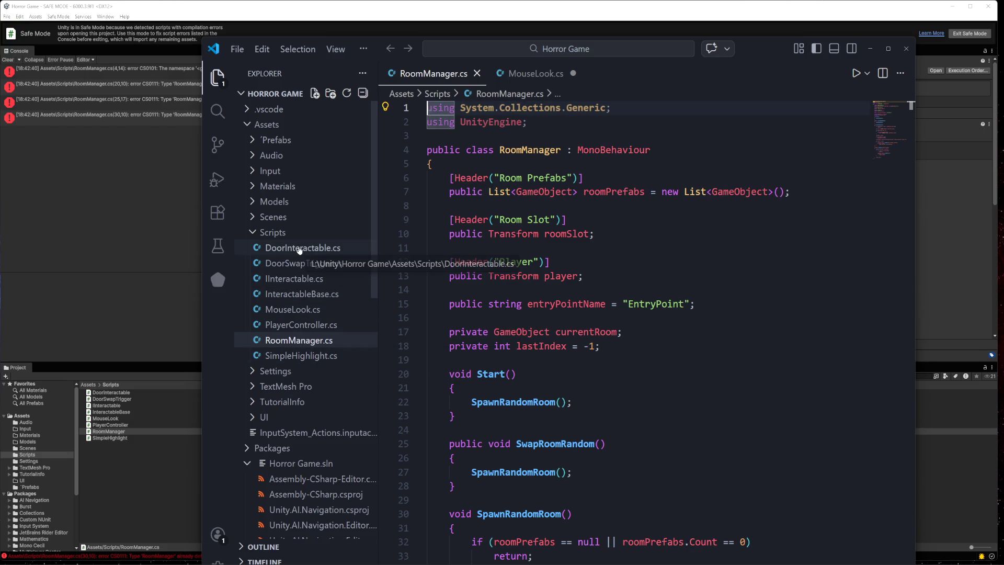
- Browse the Scripts, Settings, TextMesh Pro and TutorialInfo folders in the VS Code Explorer
click(256, 234)
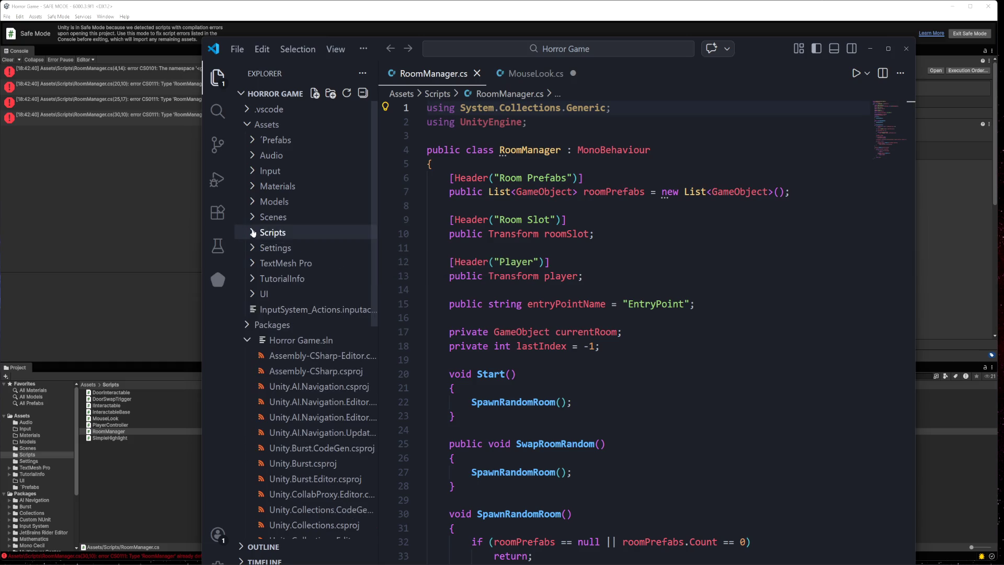
click(253, 233)
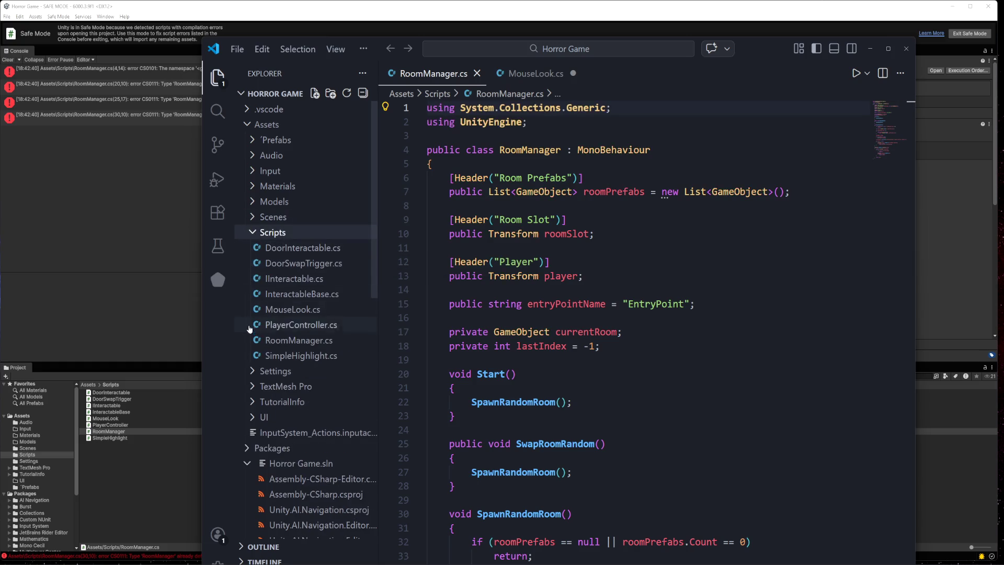
click(253, 372)
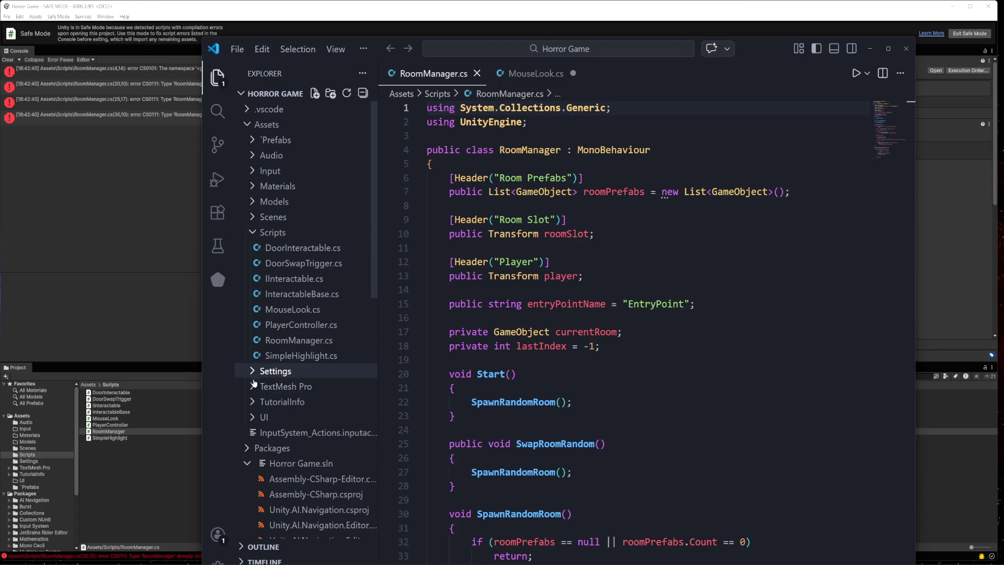
click(254, 387)
click(253, 390)
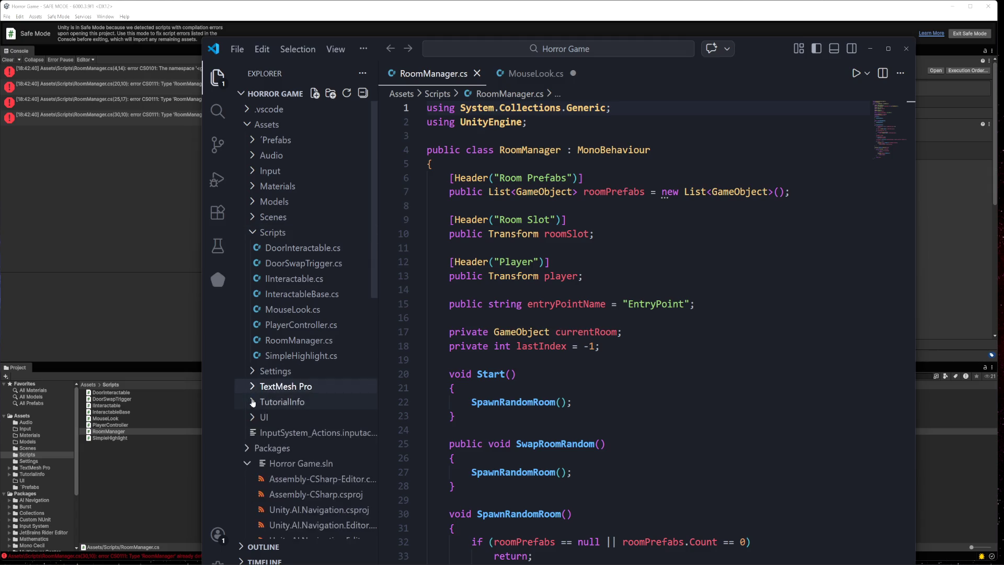
click(252, 403)
click(251, 404)
click(252, 417)
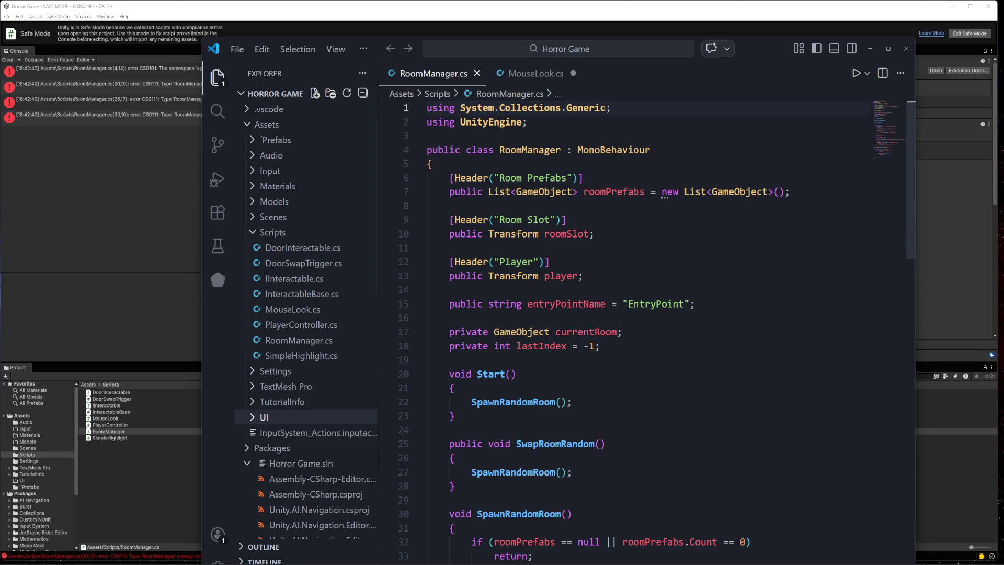
- Browse the Models, Materials, Input, Audio and Prefabs folders in the Explorer
click(251, 203)
click(253, 187)
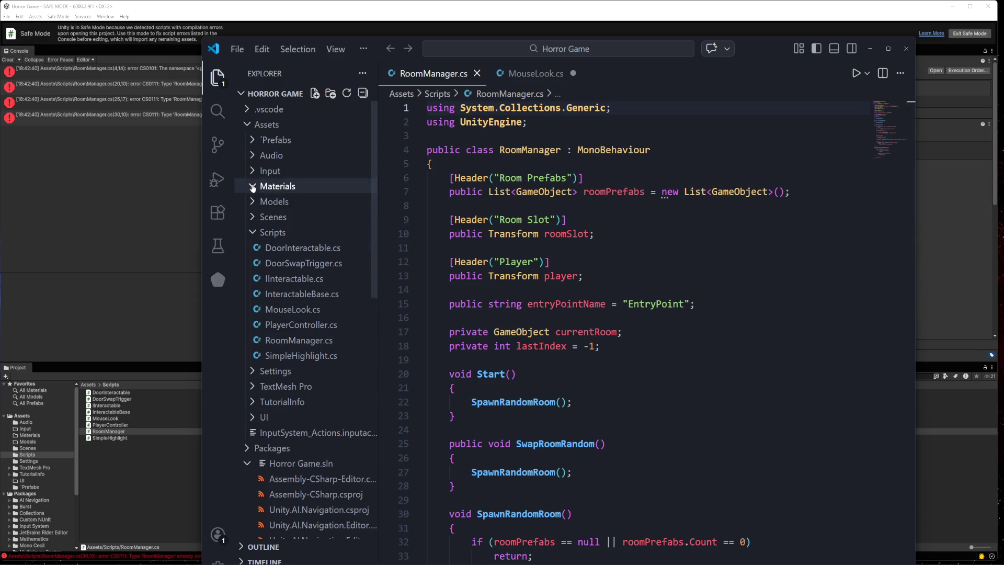
click(253, 168)
click(262, 155)
click(261, 156)
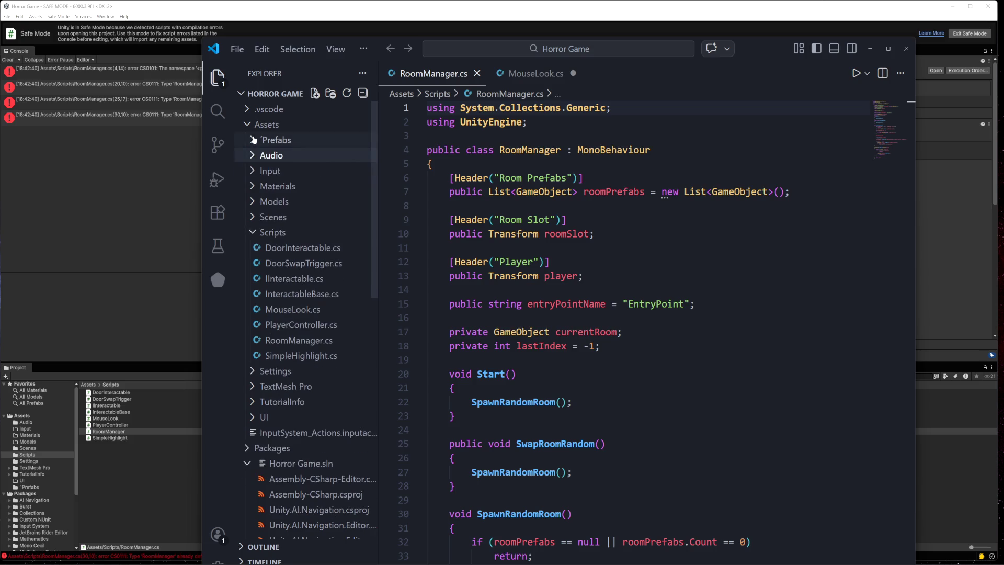
click(270, 140)
- Replace MouseLook's code with the SnapToRotation version, review it, then switch back to RoomManager.cs
click(531, 73)
key(ctrl+a)
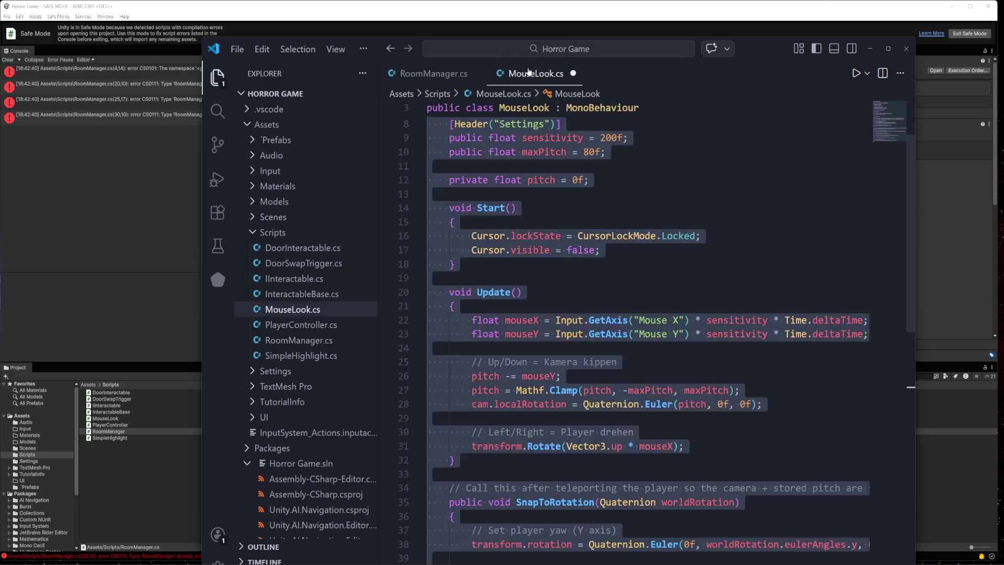
key(ctrl+v)
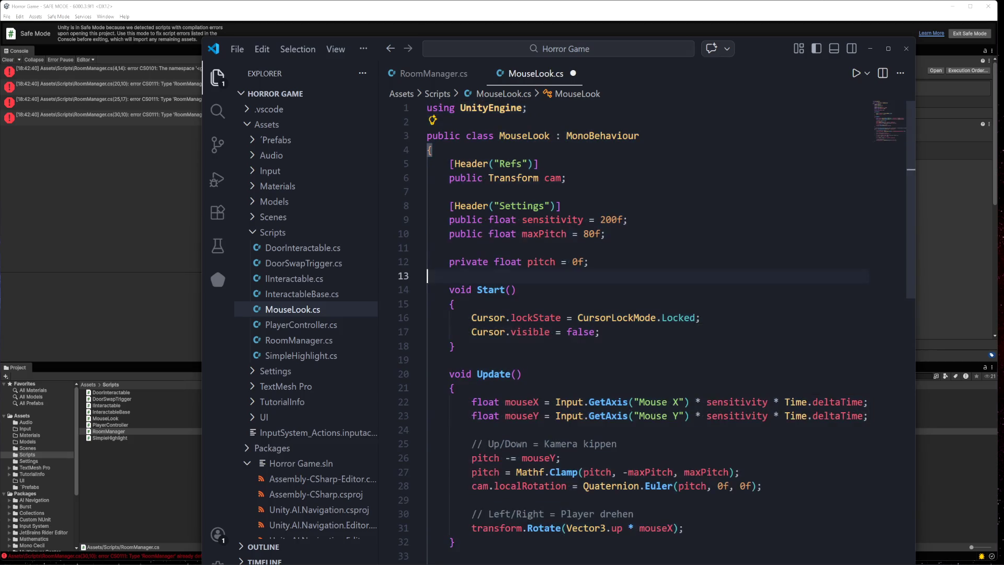
scroll(644, 293, down, 5)
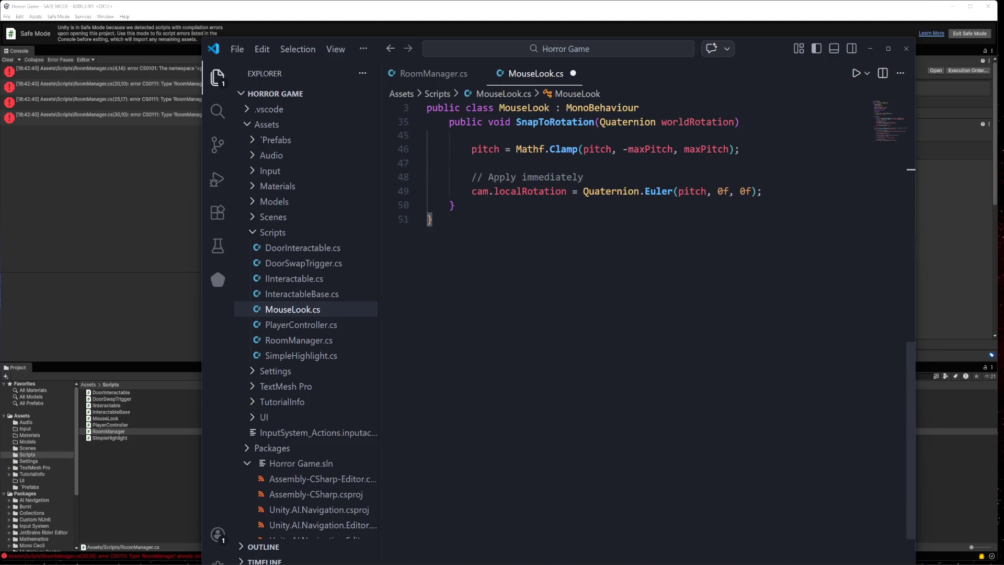
scroll(643, 293, up, 10)
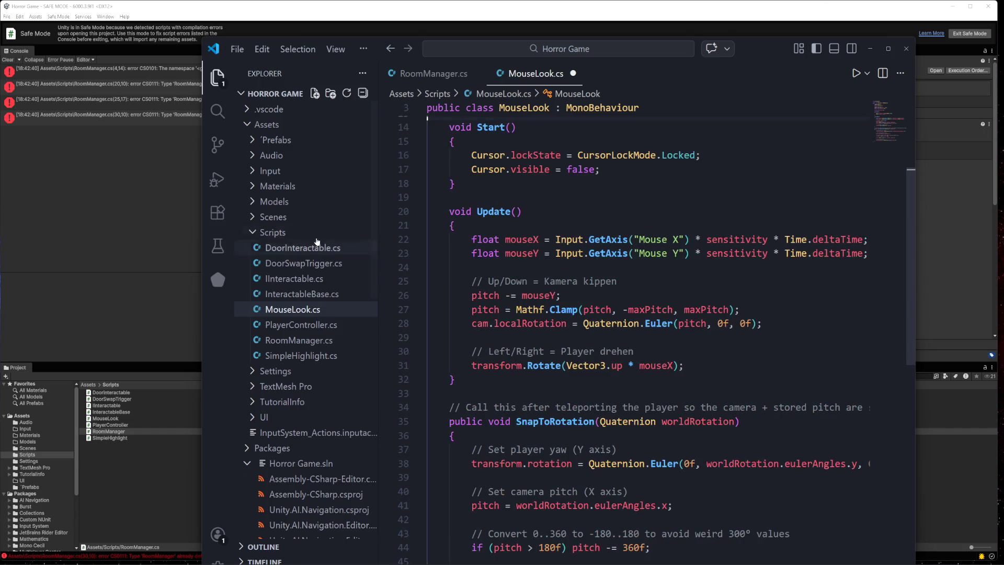
scroll(306, 272, down, 10)
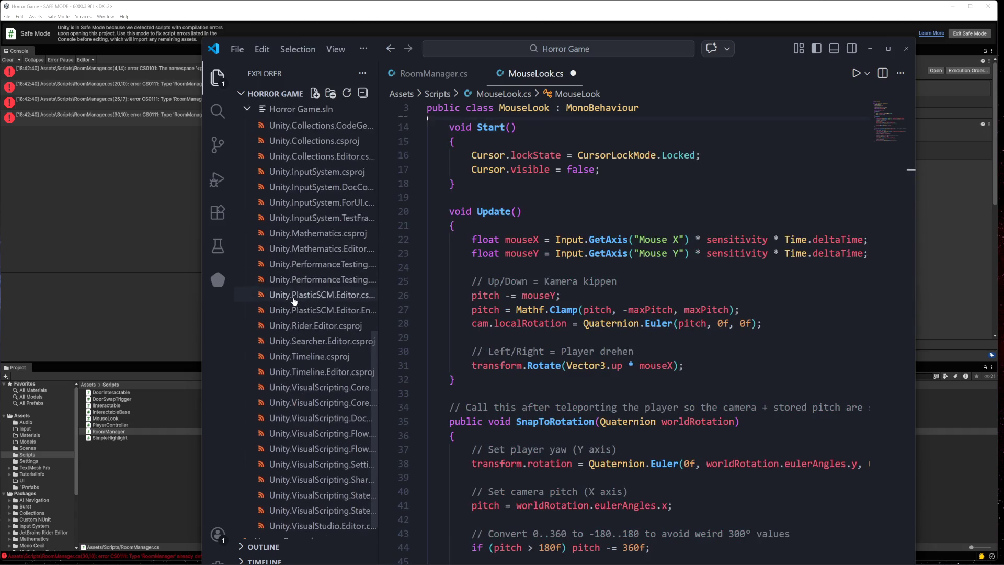
scroll(295, 301, up, 7)
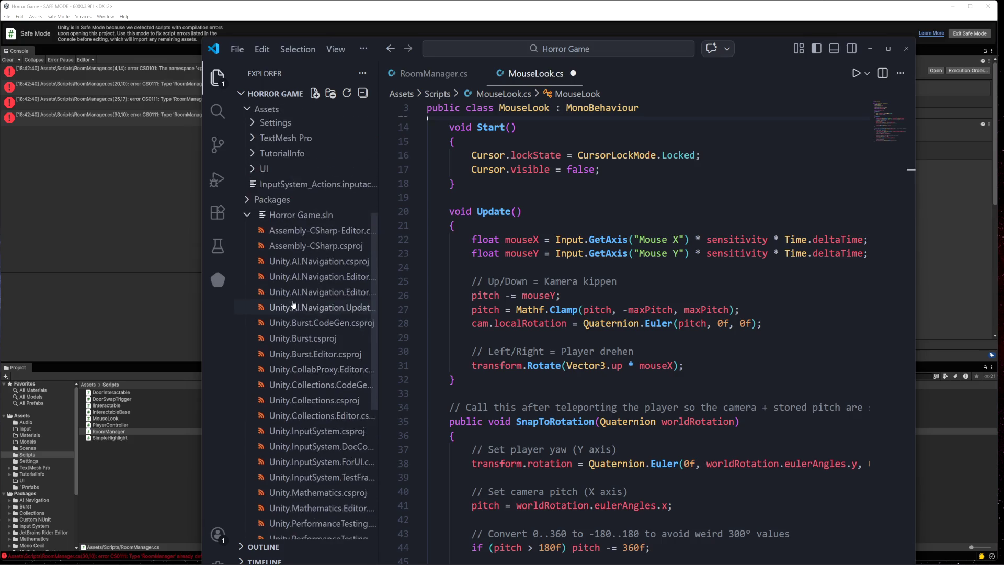
scroll(295, 305, up, 6)
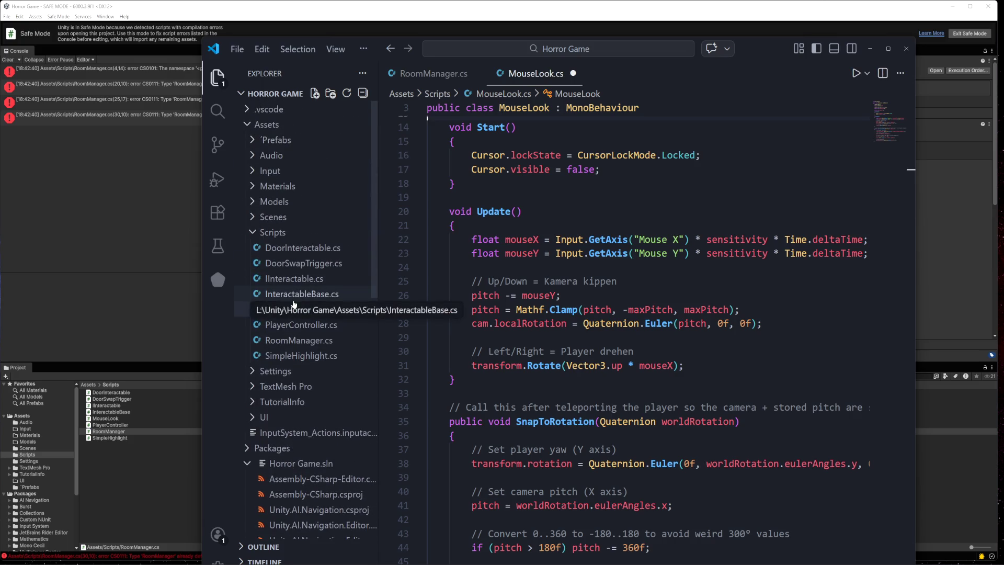
click(276, 343)
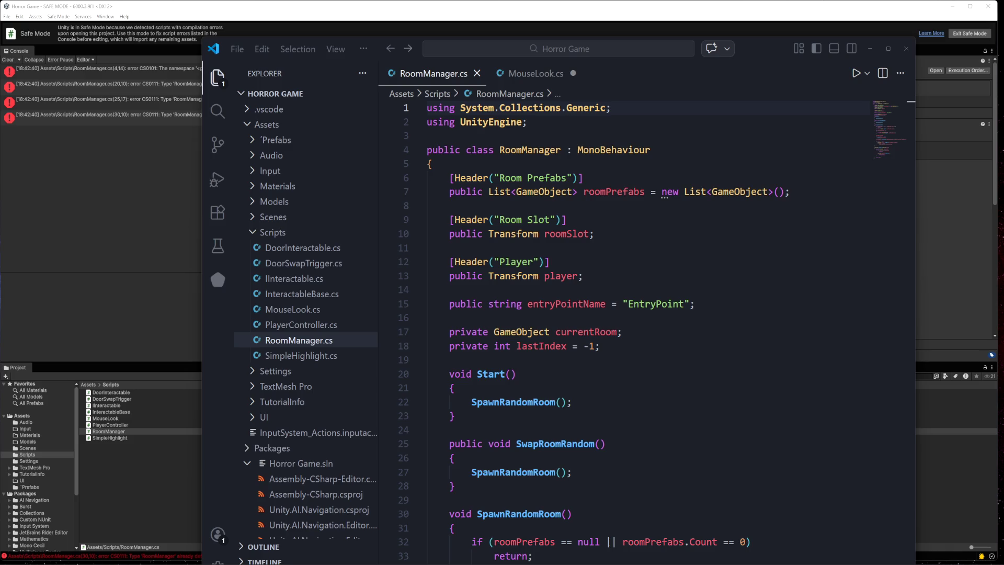
- Overwrite all of RoomManager.cs with the revised code that also returns when roomSlot is null
click(453, 458)
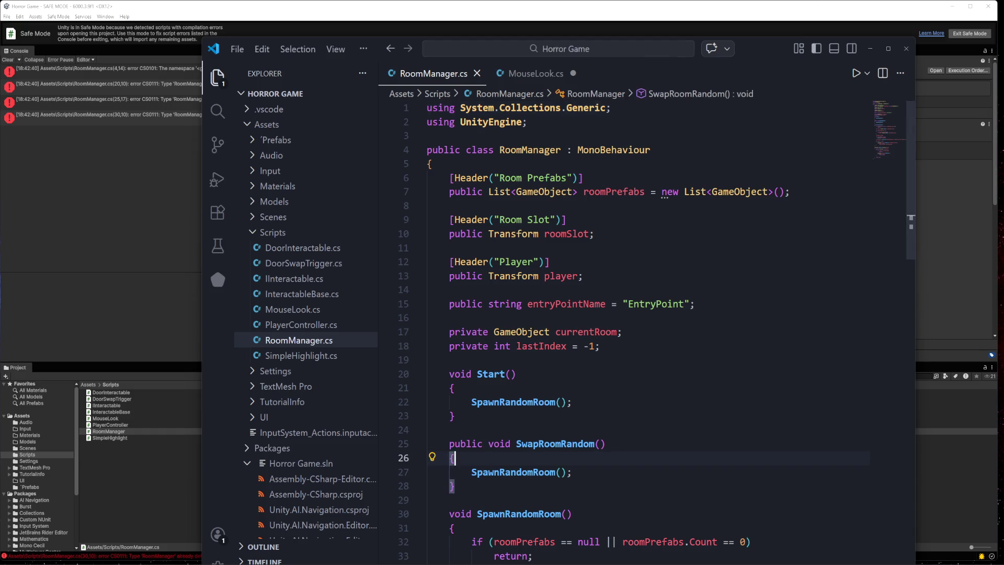
key(ctrl+a)
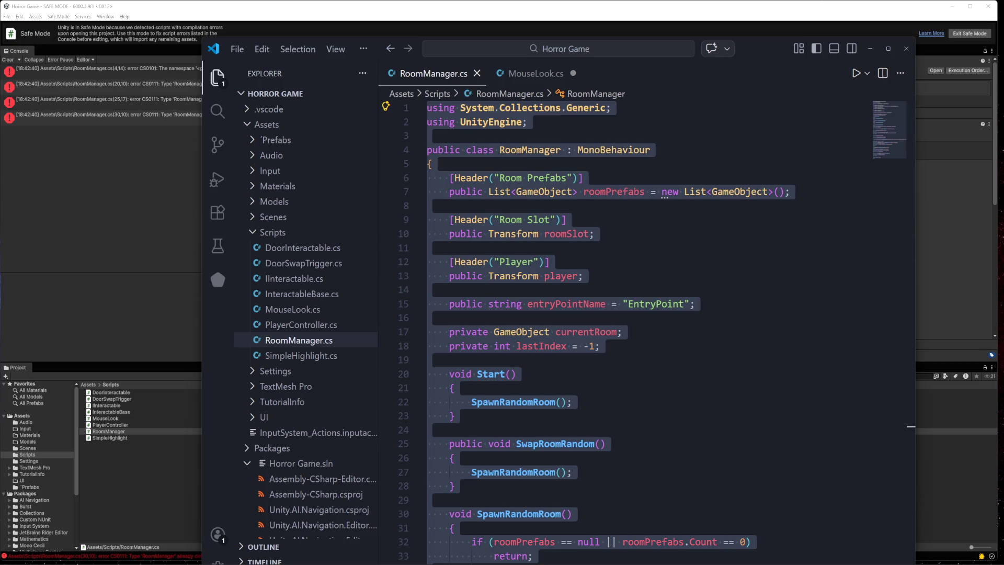
key(alt+Tab)
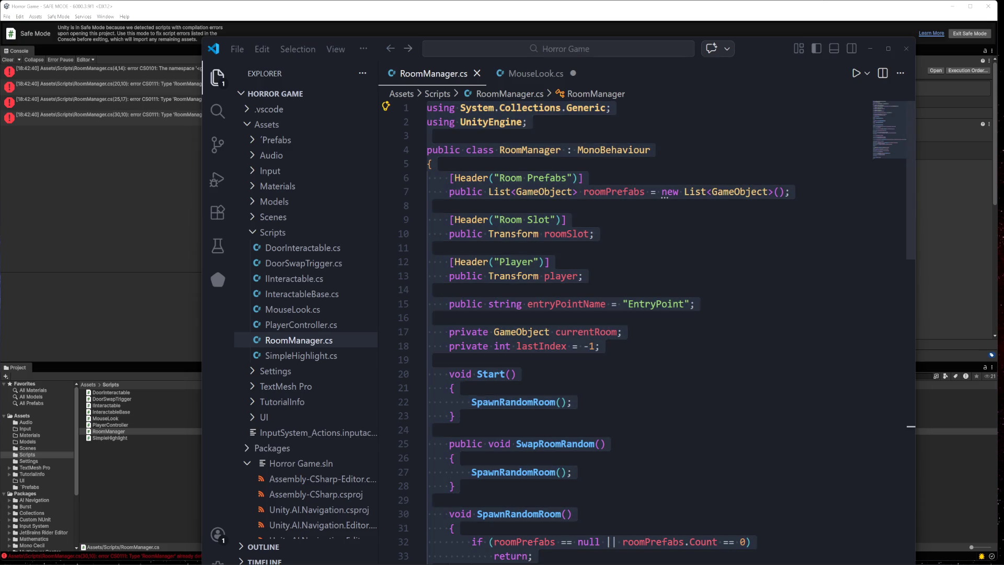
click(606, 444)
key(ctrl+a)
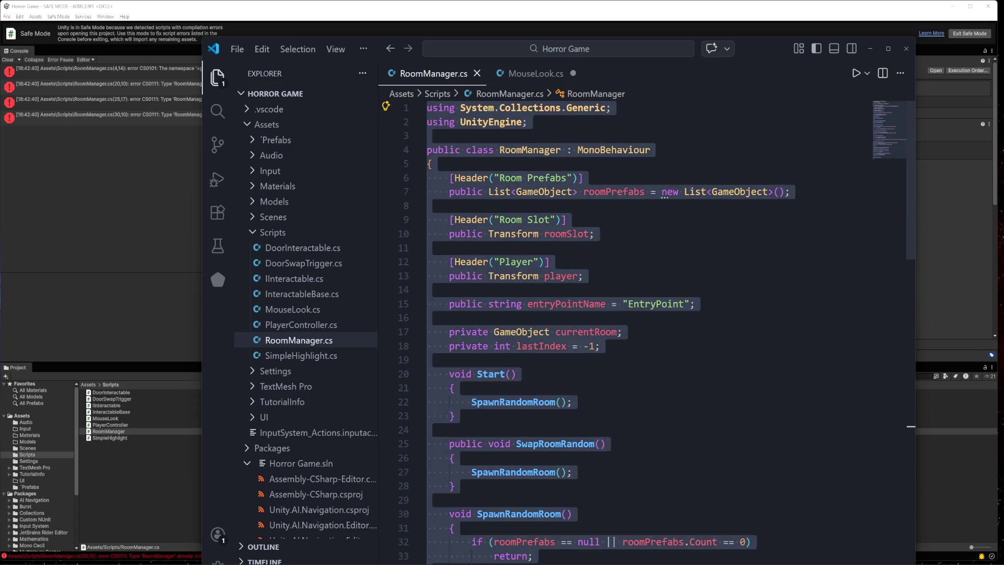
key(ctrl+End)
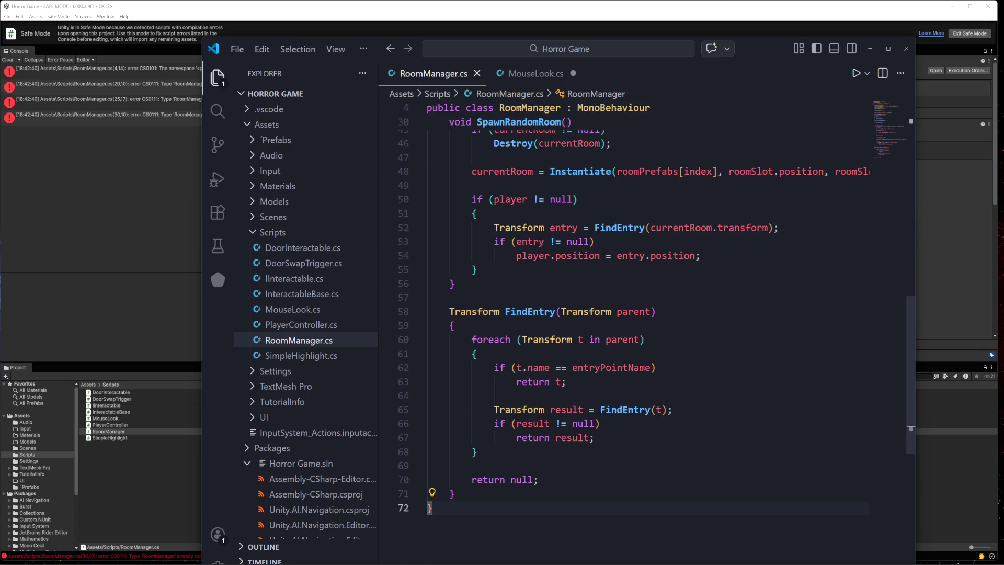
- Let Unity recompile, then open the SpawnRandomRoom duplicate-member error in VS Code
click(153, 473)
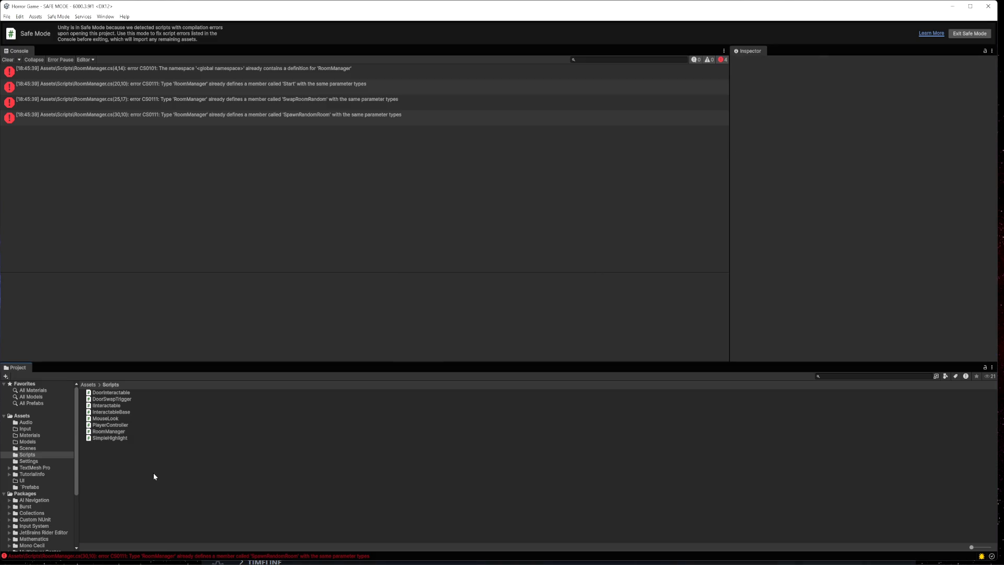
click(344, 557)
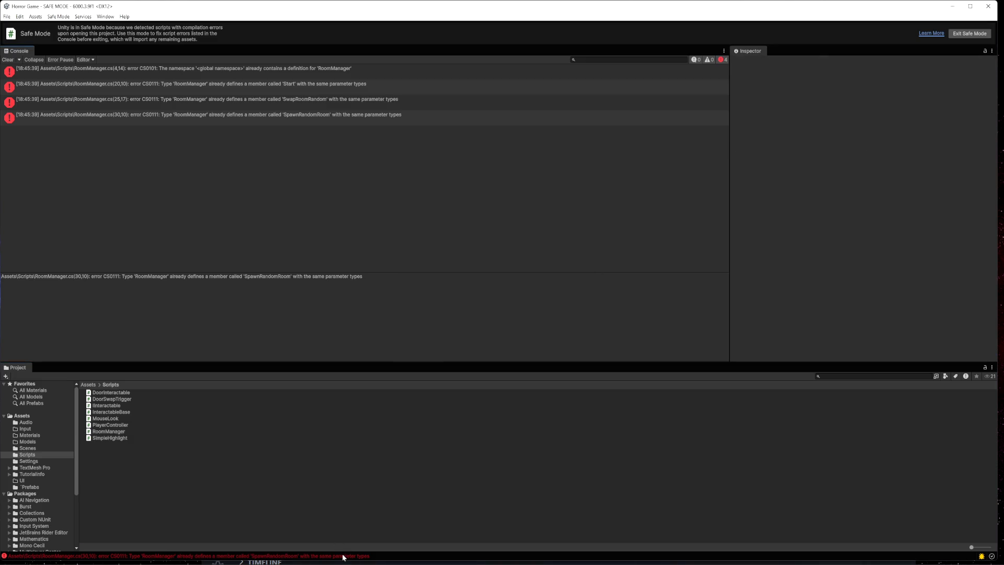
double_click(344, 556)
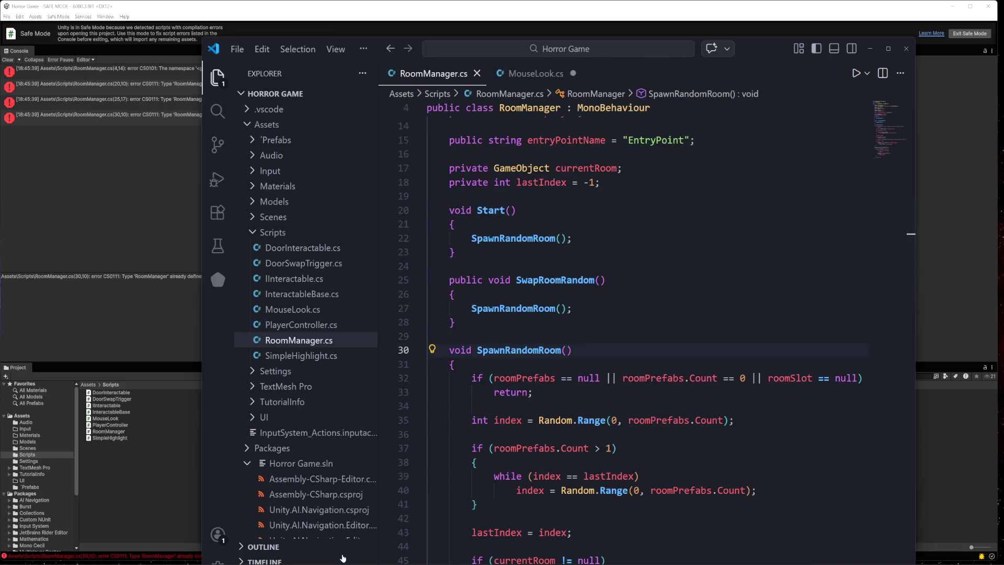
- Search the whole project for 'RoomManager', getting 10 results across 3 files
scroll(628, 340, down, 6)
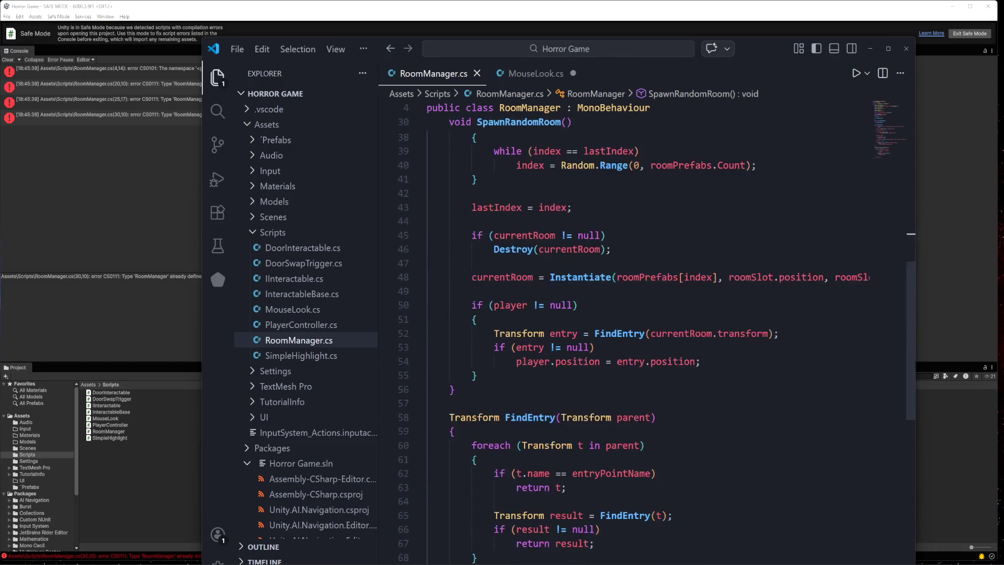
scroll(627, 340, down, 4)
scroll(628, 340, up, 3)
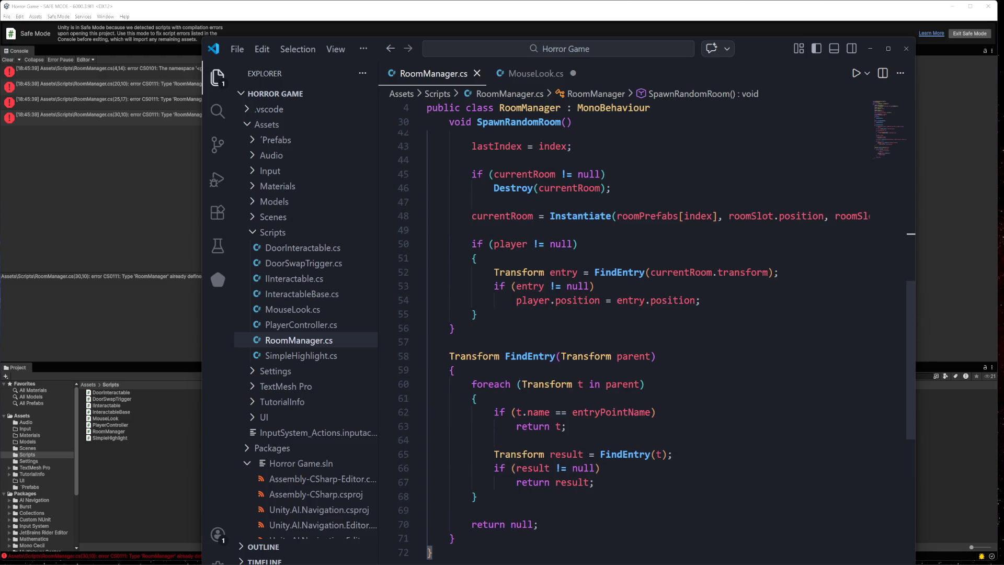
scroll(628, 340, down, 2)
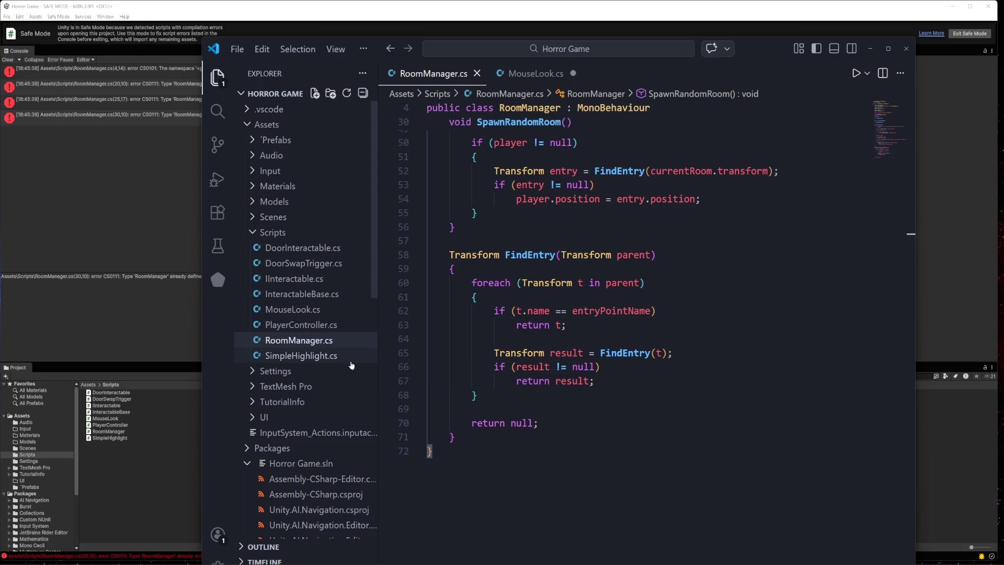
key(ctrl+shift+f)
key(Return)
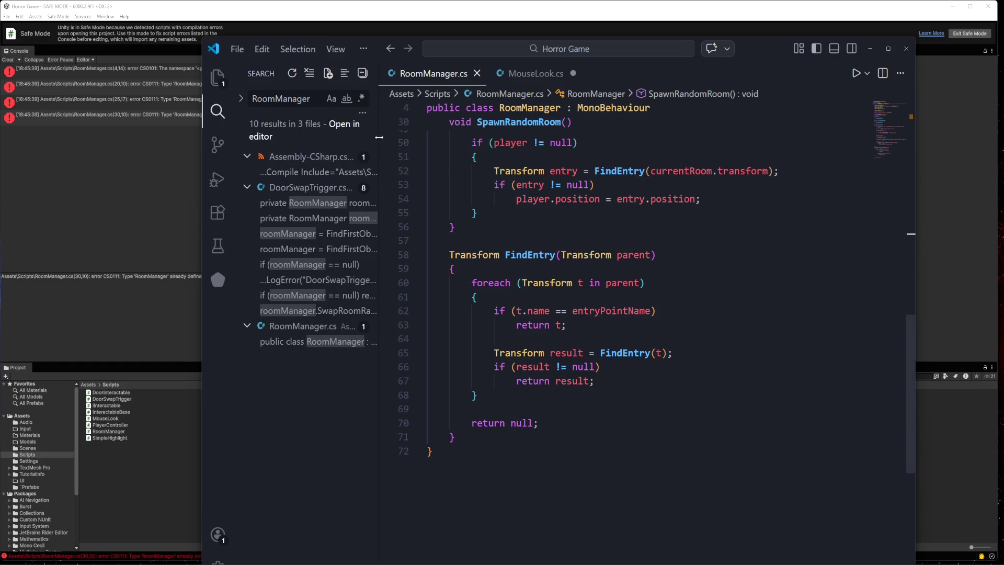
- Widen the Search panel so the RoomManager result lines show in full
drag(380, 140, 571, 140)
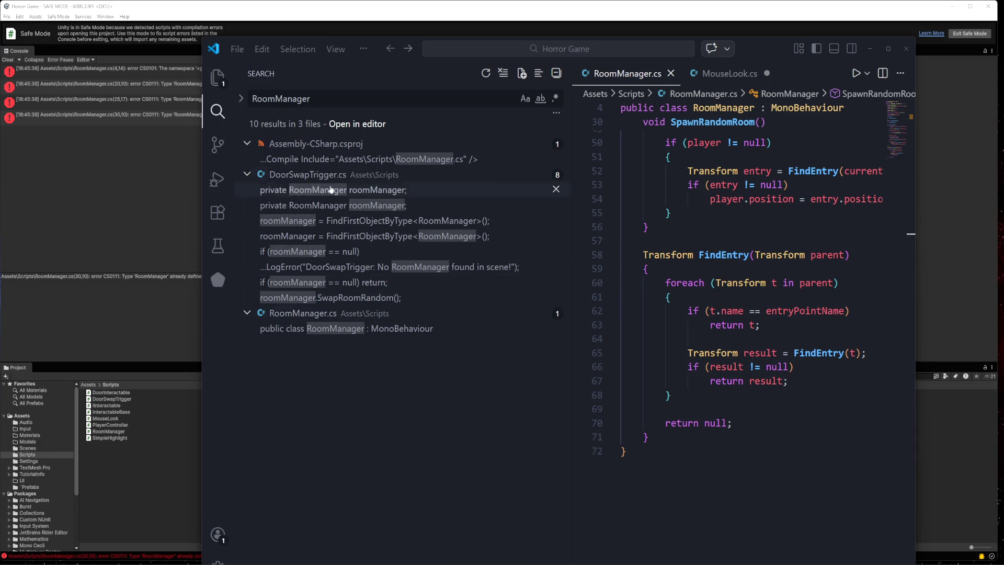
- Overwrite DoorSwapTrigger.cs with the revised playerInside-guarded script and return to Unity
click(218, 77)
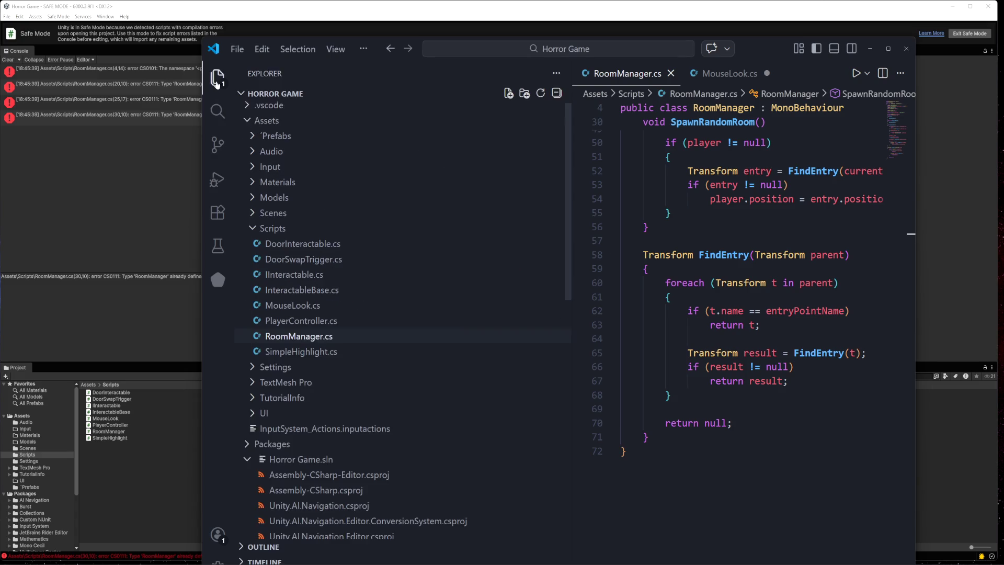
click(311, 261)
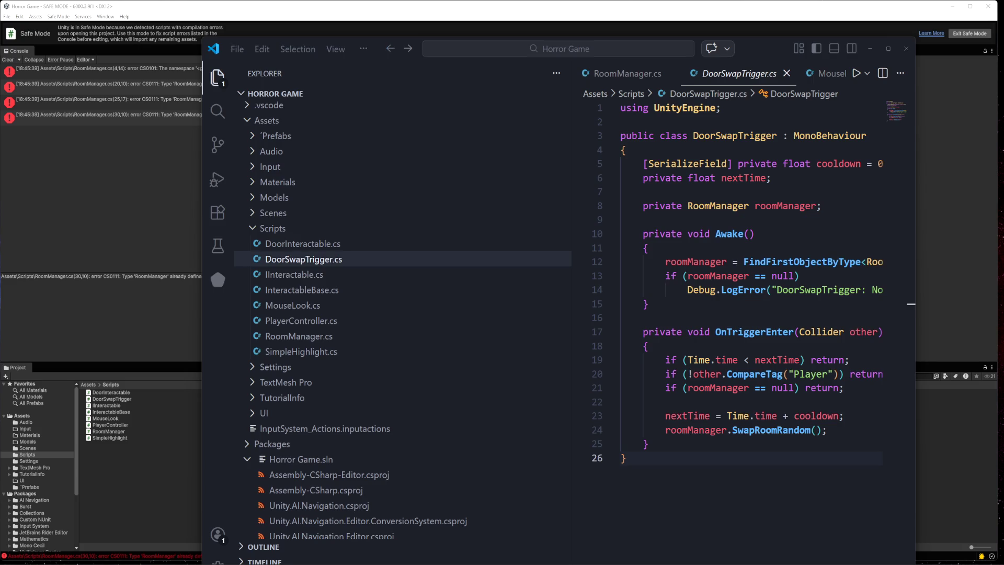
click(626, 458)
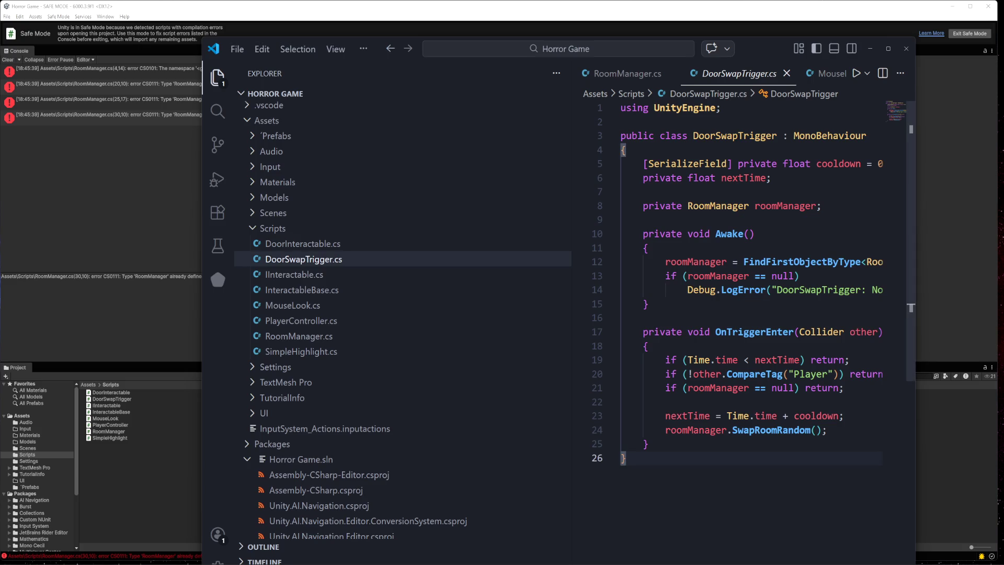
key(ctrl+a)
key(ctrl+v)
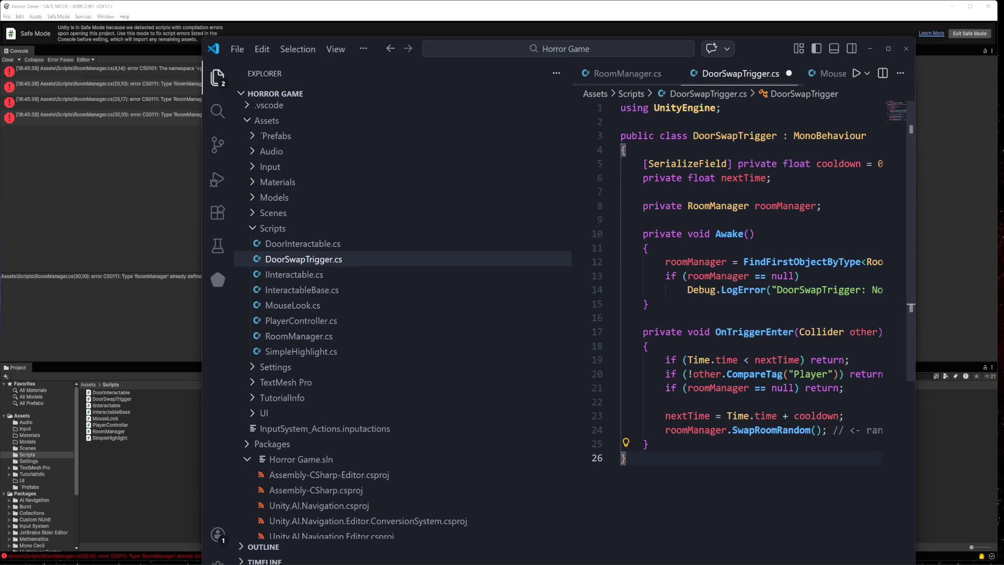
click(178, 485)
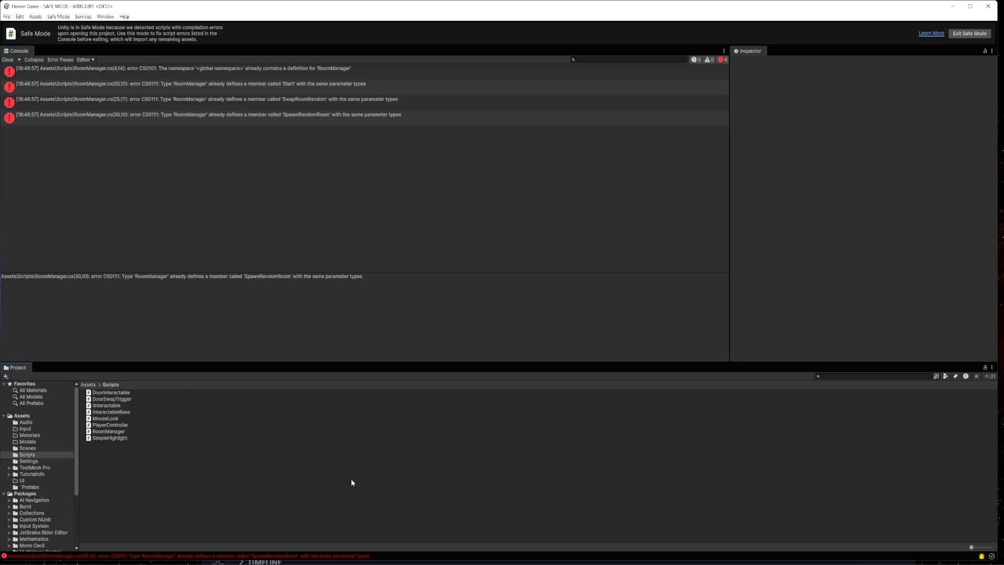
- Clear Unity's Console to review the four RoomManager errors, then open DoorInteractable.cs in VS Code
click(7, 61)
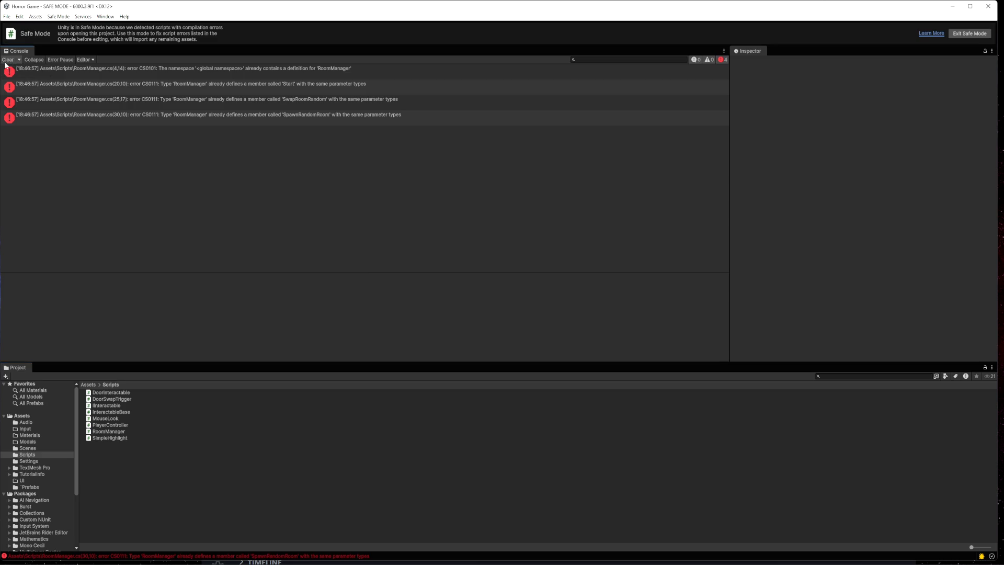
click(265, 451)
key(super+shift+s)
key(Escape)
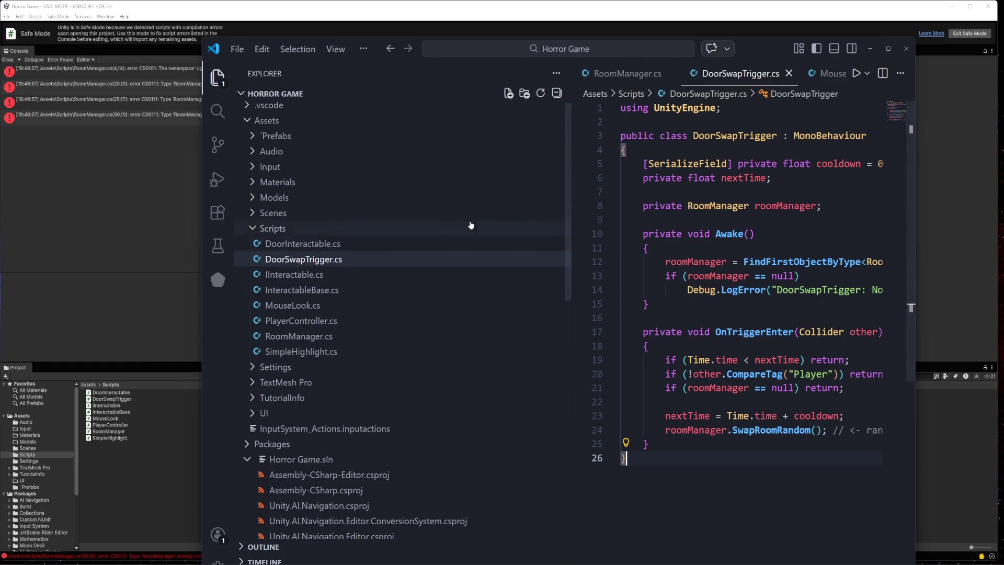
drag(572, 198, 369, 206)
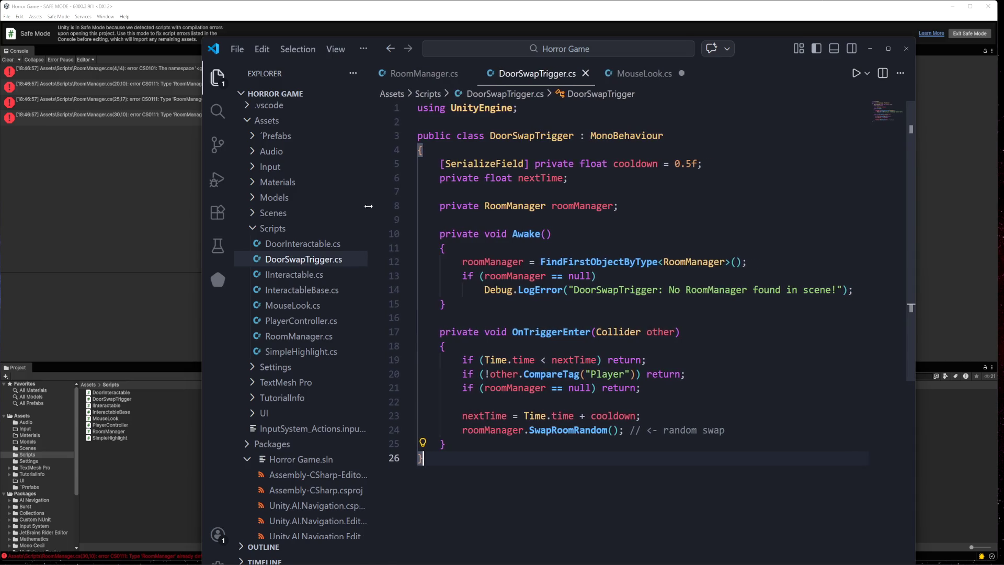
click(269, 245)
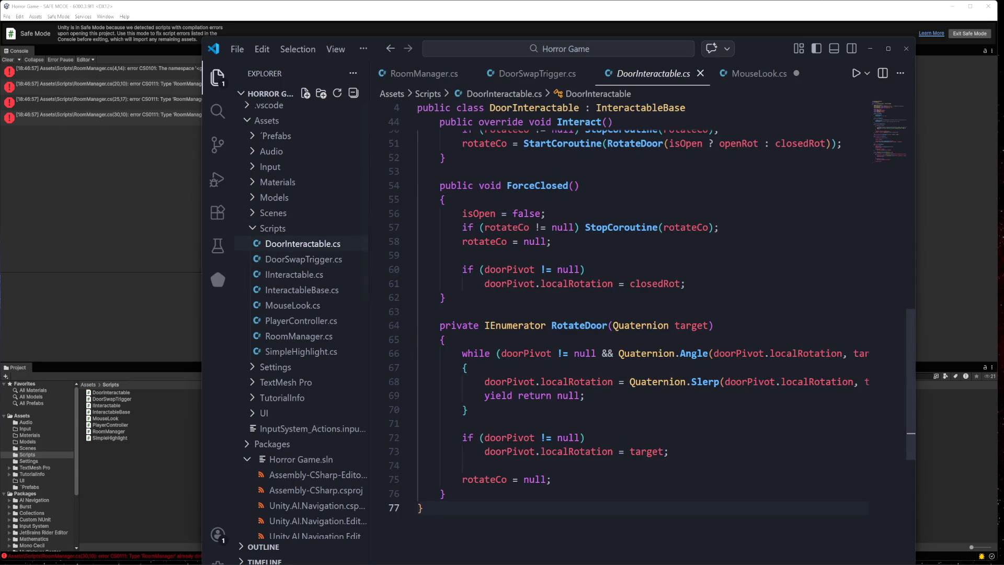
- Select all 77 lines of DoorInteractable.cs and switch to the other window
click(440, 325)
key(Up)
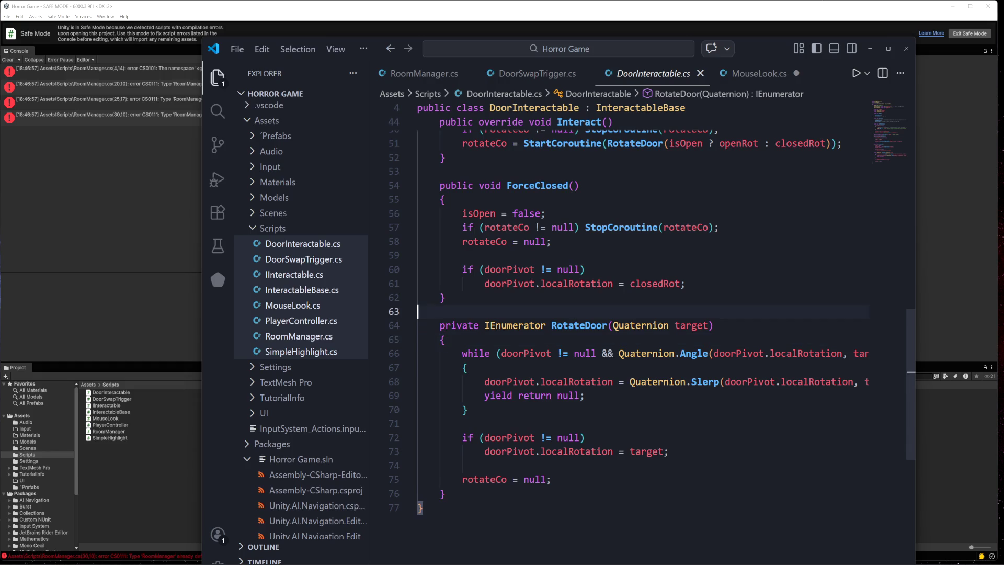
key(ctrl+a)
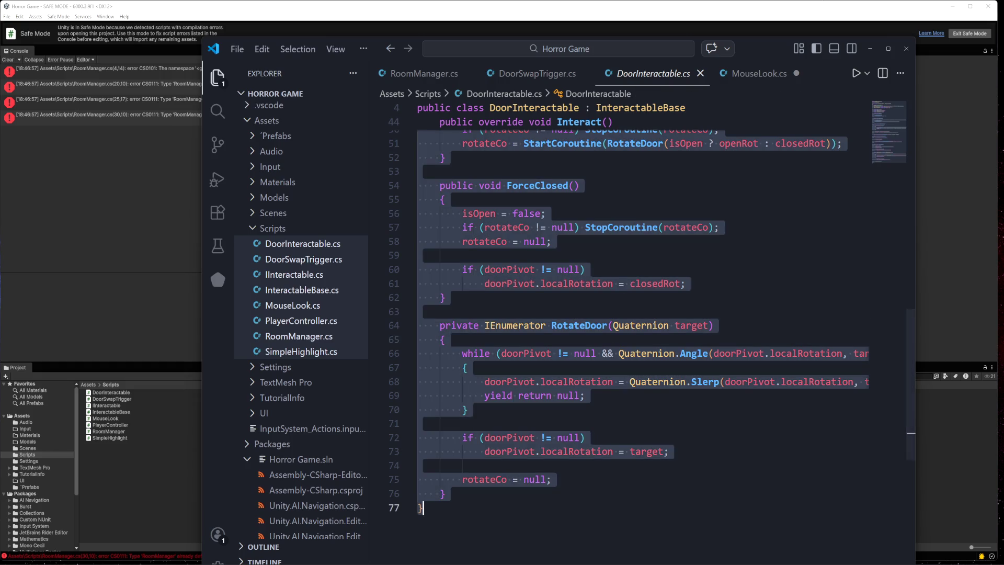
key(alt+Tab)
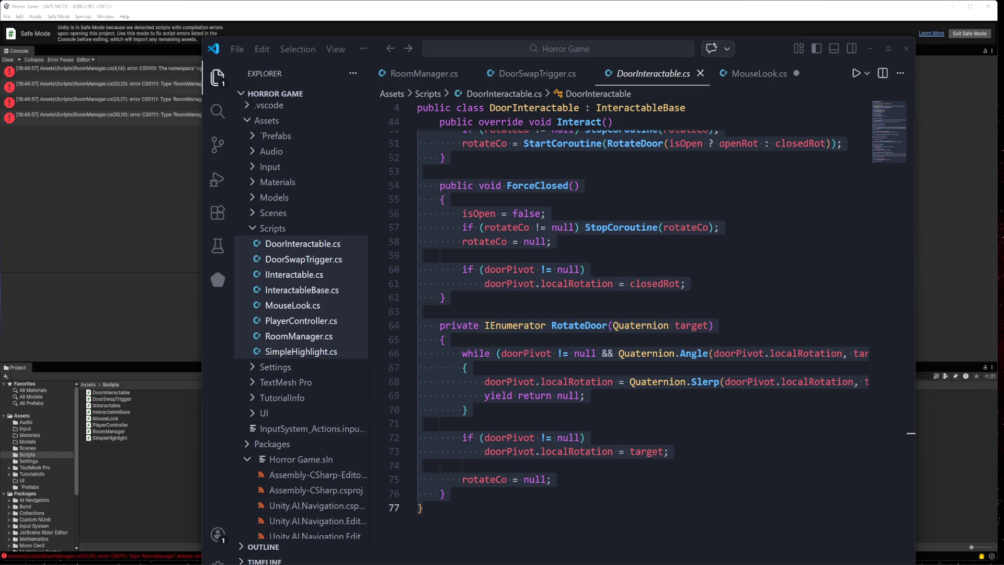
- Bring up the RoomManager.cs tab, select its whole script, and switch windows
click(289, 338)
key(ctrl+a)
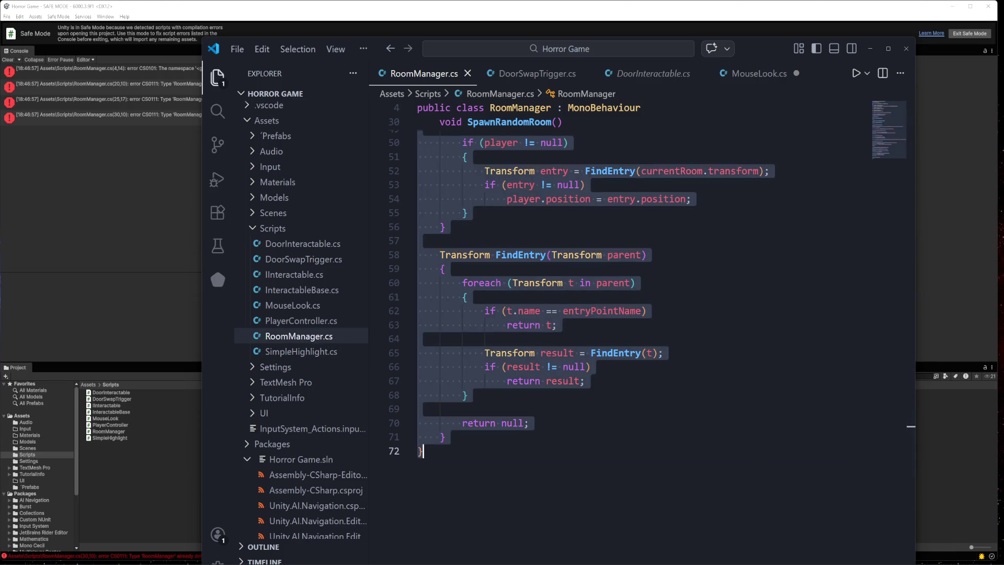
key(alt+Tab)
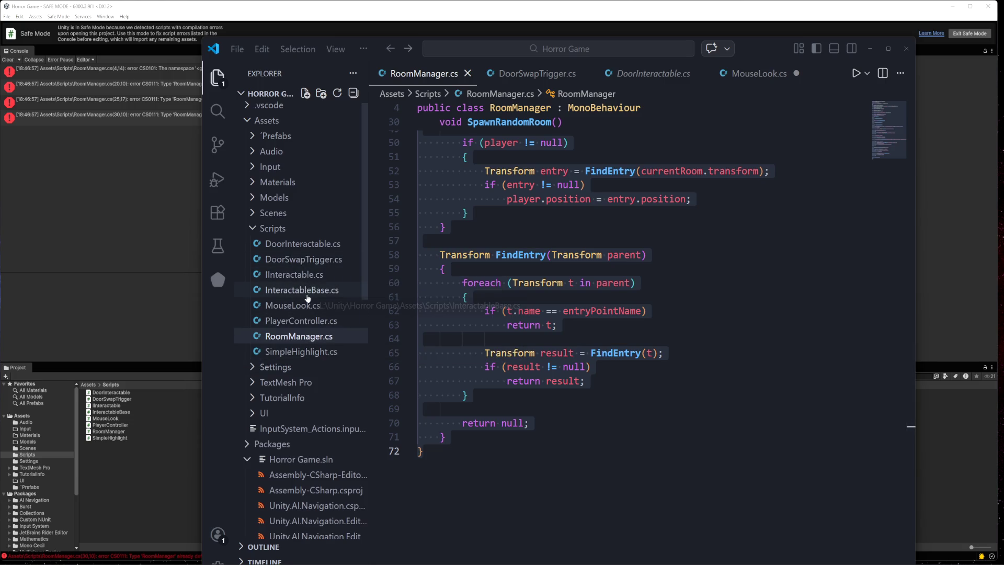
- Glance at InteractableBase.cs, then select all of DoorSwapTrigger.cs and move to another window
click(314, 276)
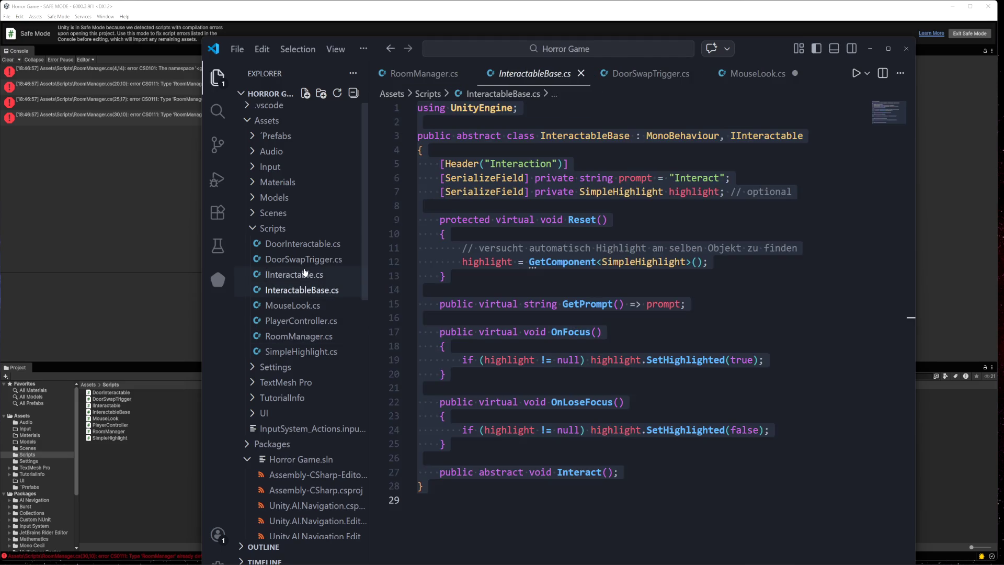
click(305, 260)
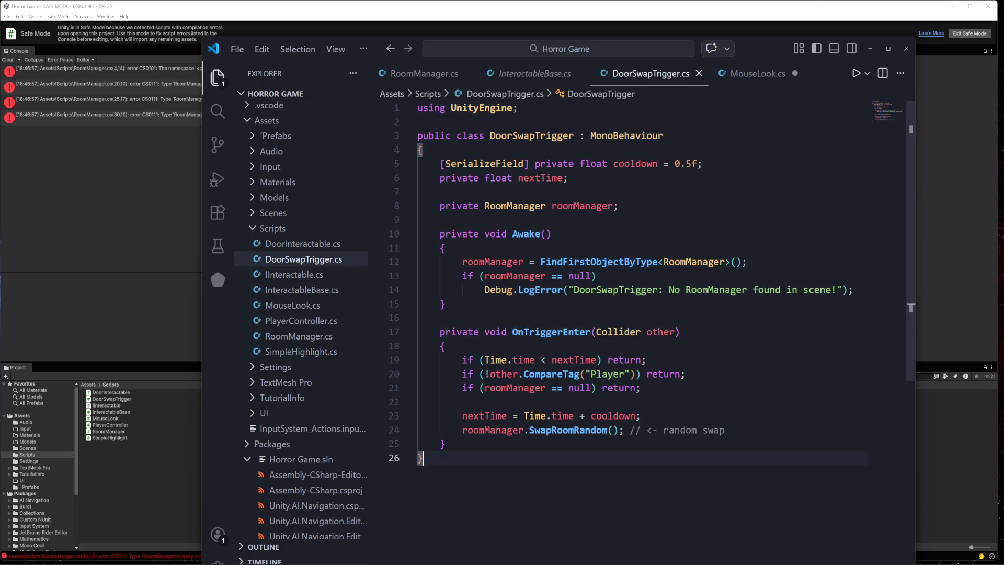
key(ctrl+a)
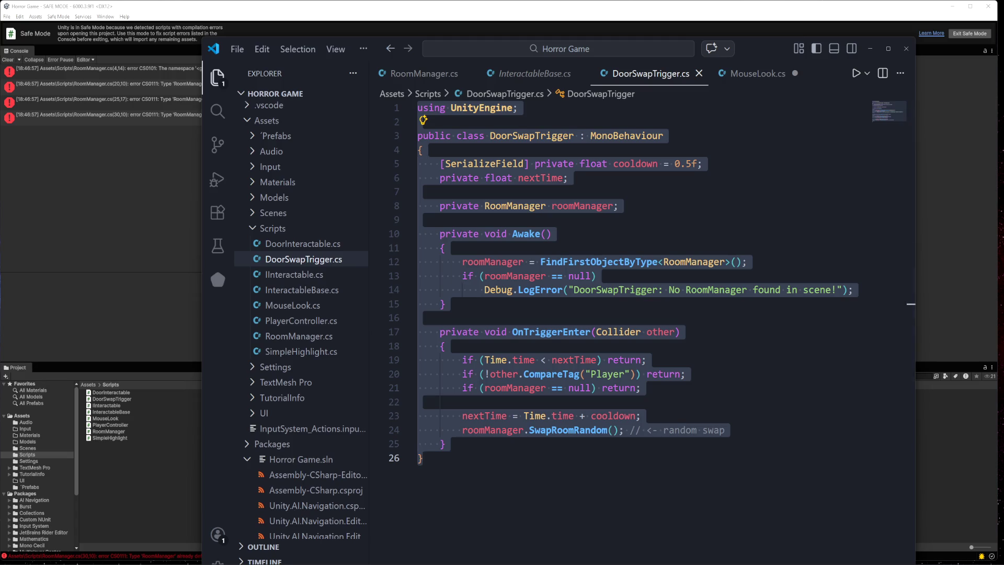
click(982, 515)
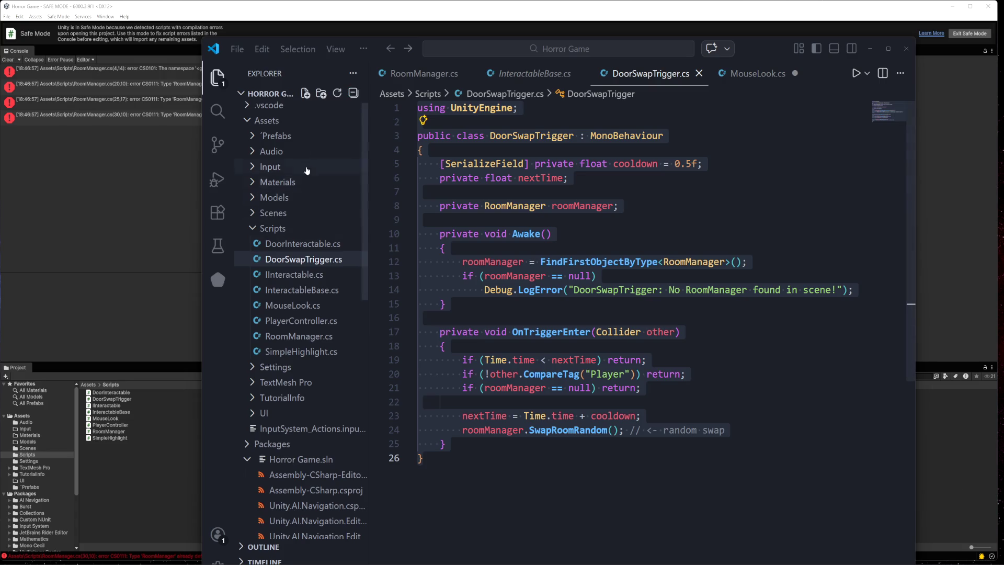
- Reopen the RoomManager search results and adjust the sidebar width to read them alongside the code
click(218, 110)
click(310, 98)
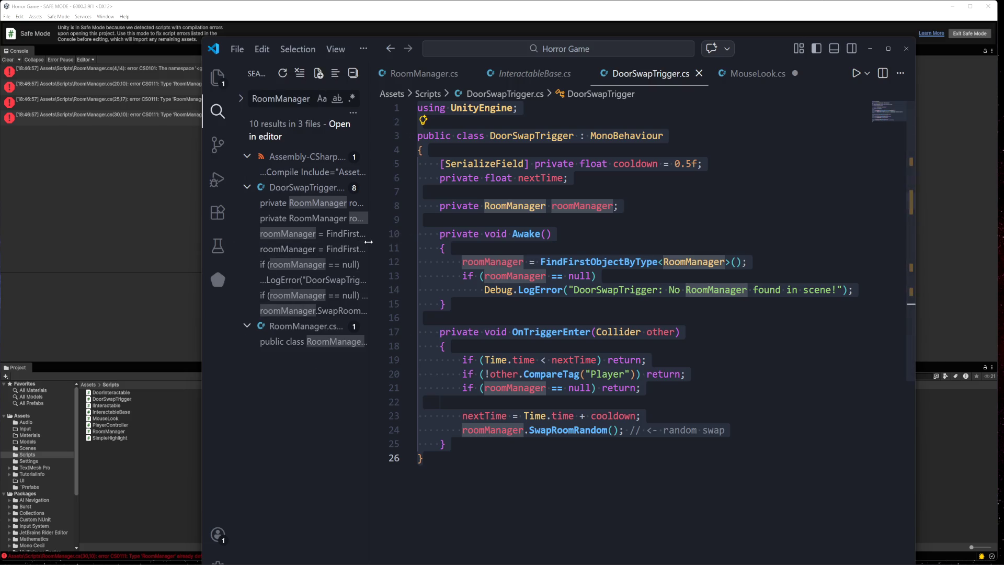
drag(369, 250, 562, 249)
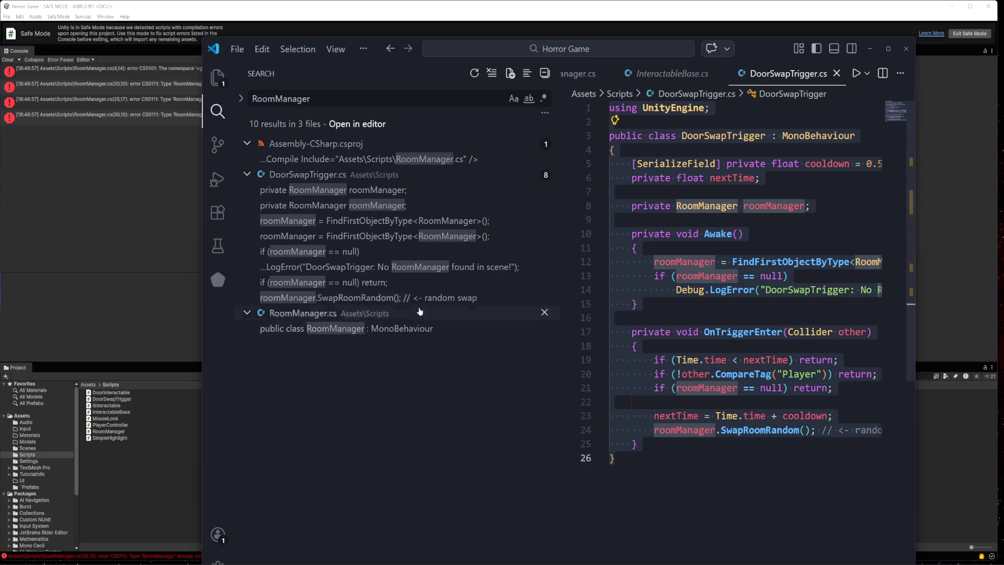
mouse_move(560, 227)
mouse_down()
mouse_move(433, 248)
mouse_move(499, 252)
mouse_up()
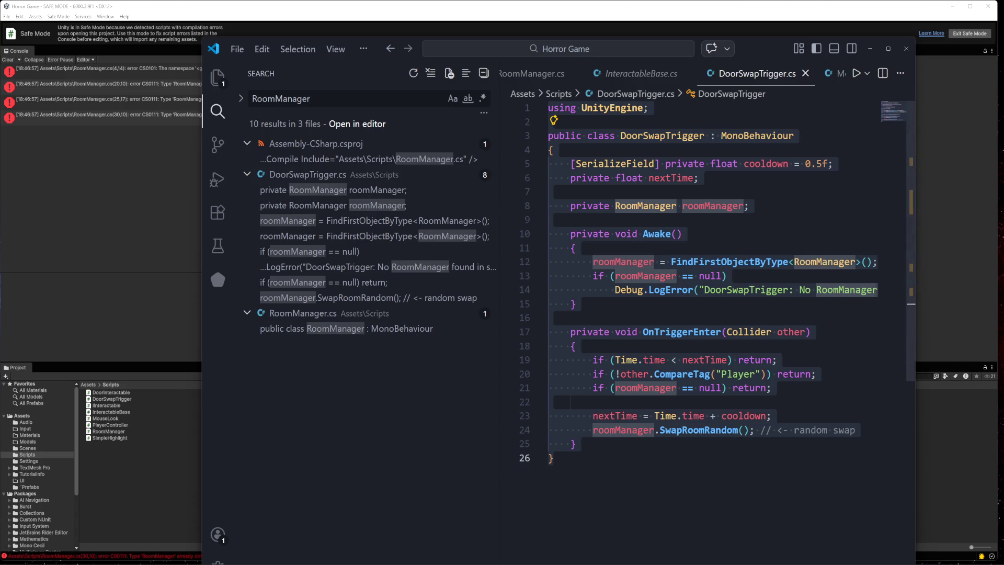
- Close the DoorSwapTrigger, MouseLook, InteractableBase and RoomManager tabs, then show the Explorer file tree
click(806, 73)
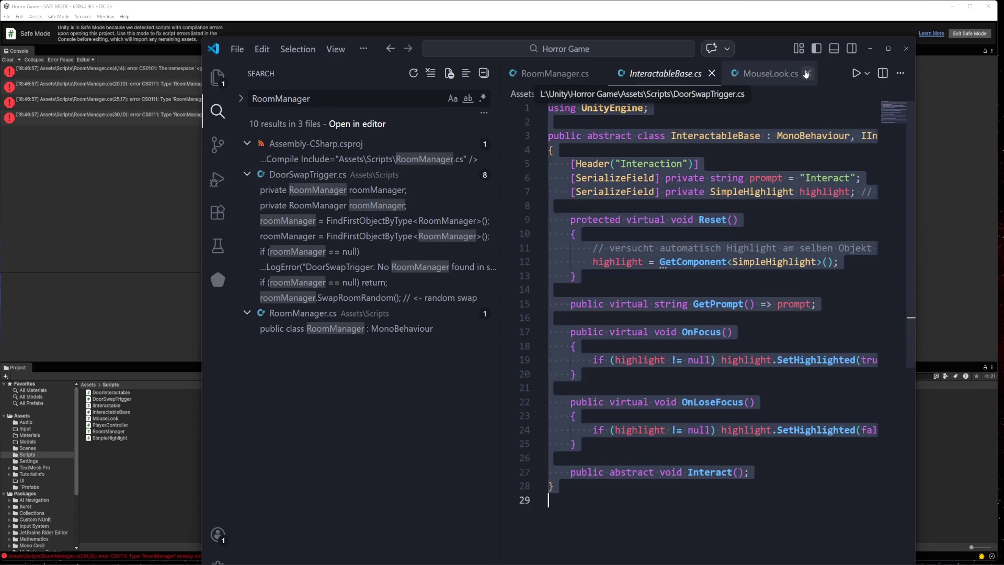
click(806, 73)
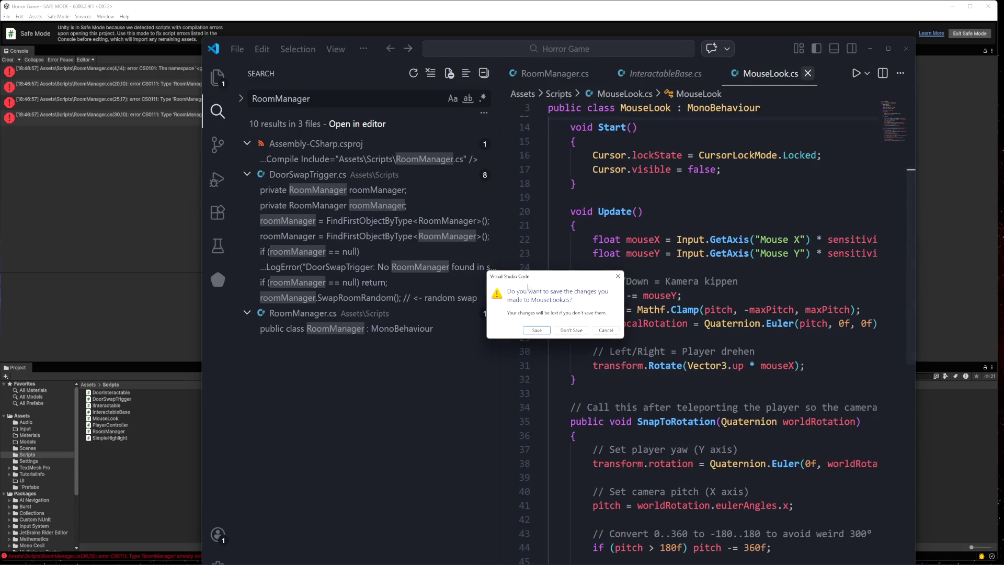
click(540, 331)
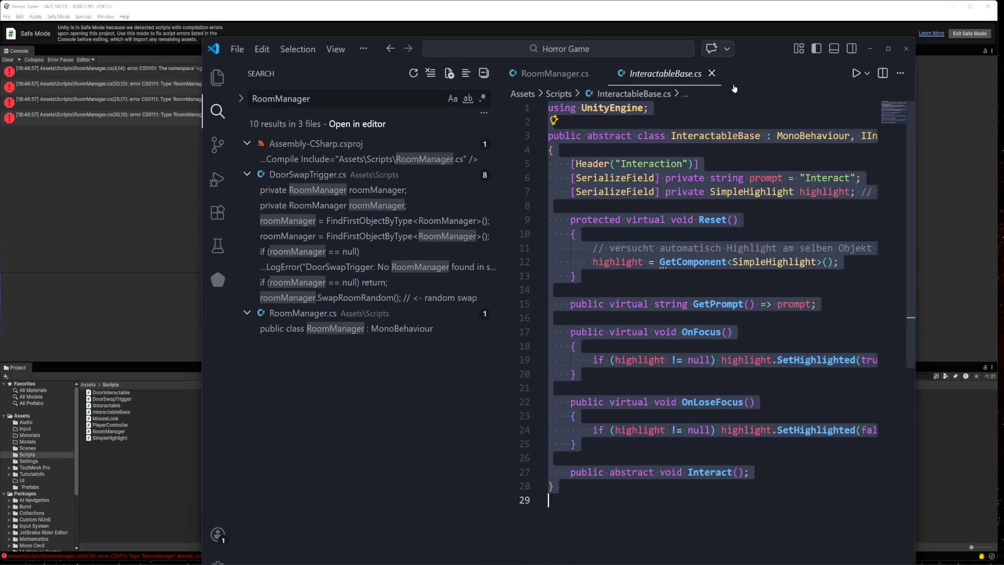
click(712, 75)
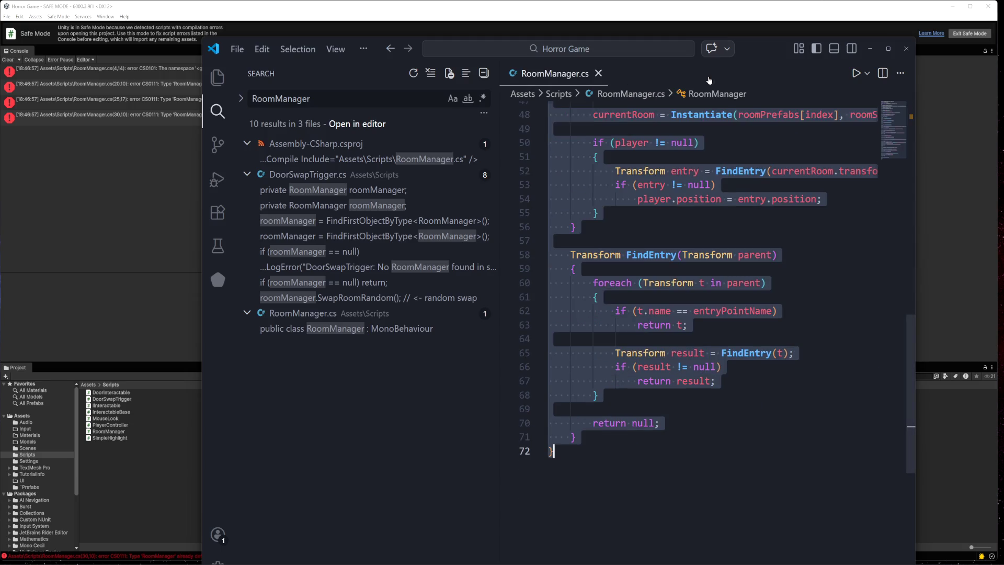
click(598, 73)
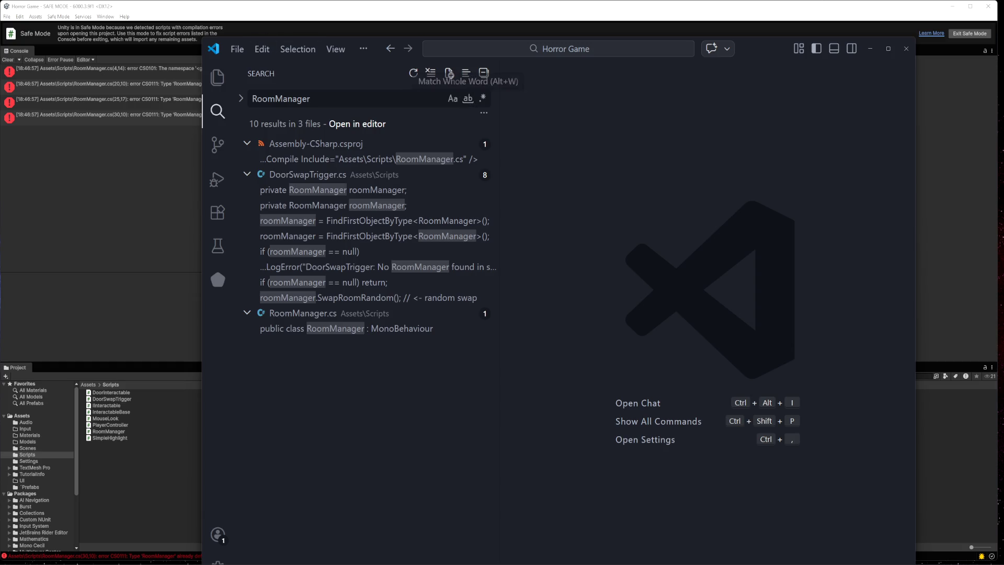
click(216, 81)
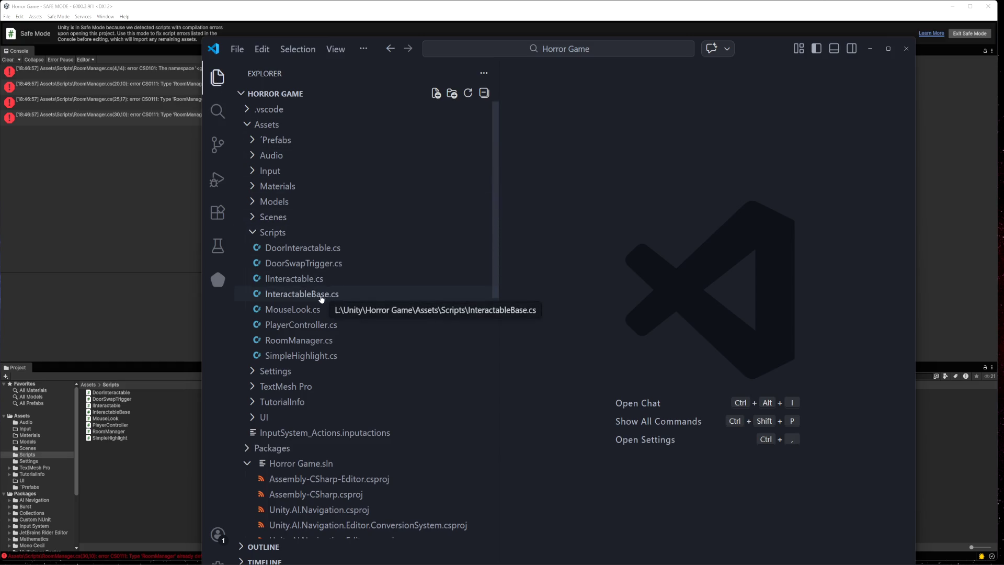
- Open RoomManager.cs and scroll to its recursive FindEntry helper ending with return null at line 72
click(301, 342)
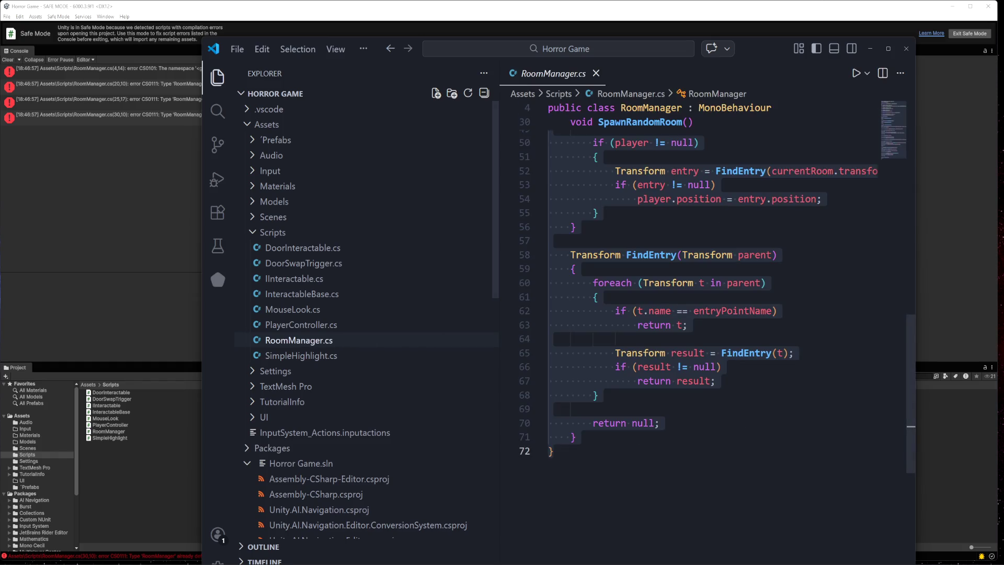
click(573, 269)
scroll(711, 303, up, 3)
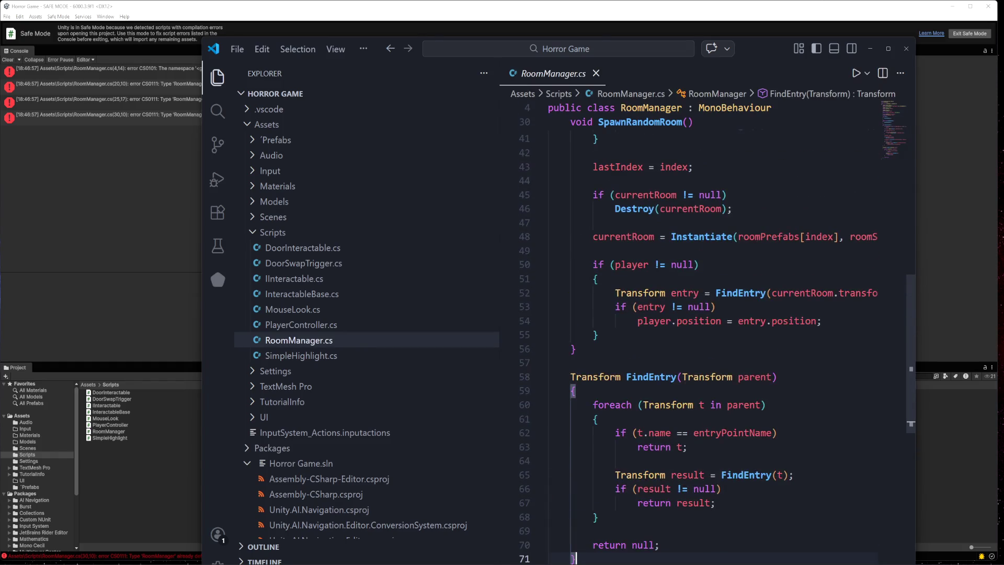
scroll(716, 304, down, 5)
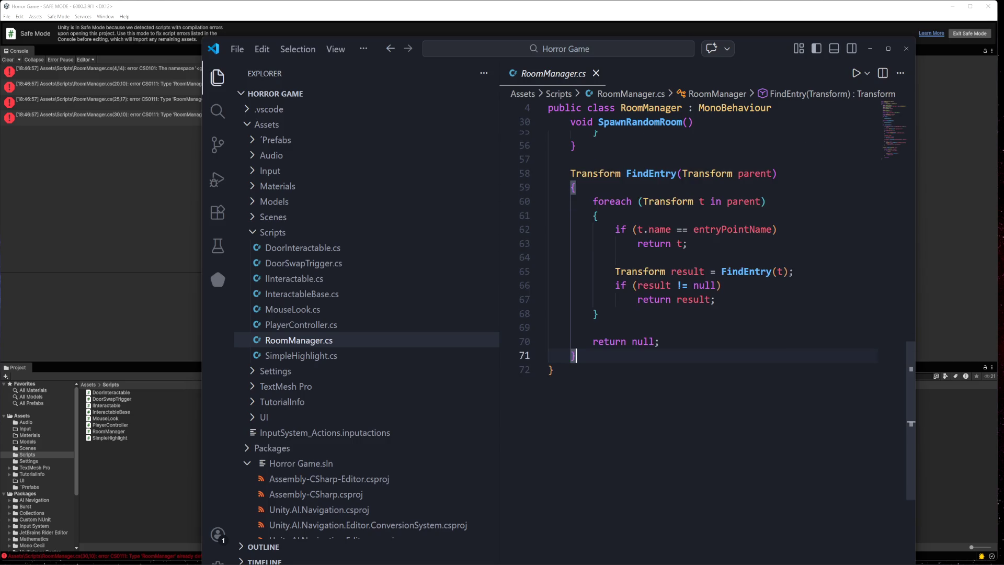
scroll(717, 304, down, 3)
scroll(716, 304, down, 3)
scroll(716, 304, up, 3)
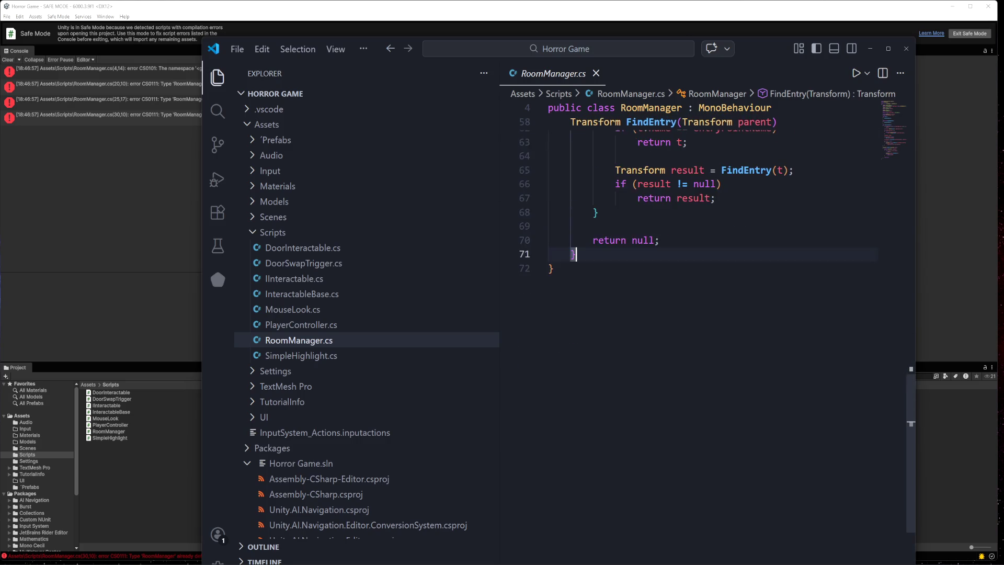
scroll(536, 510, up, 4)
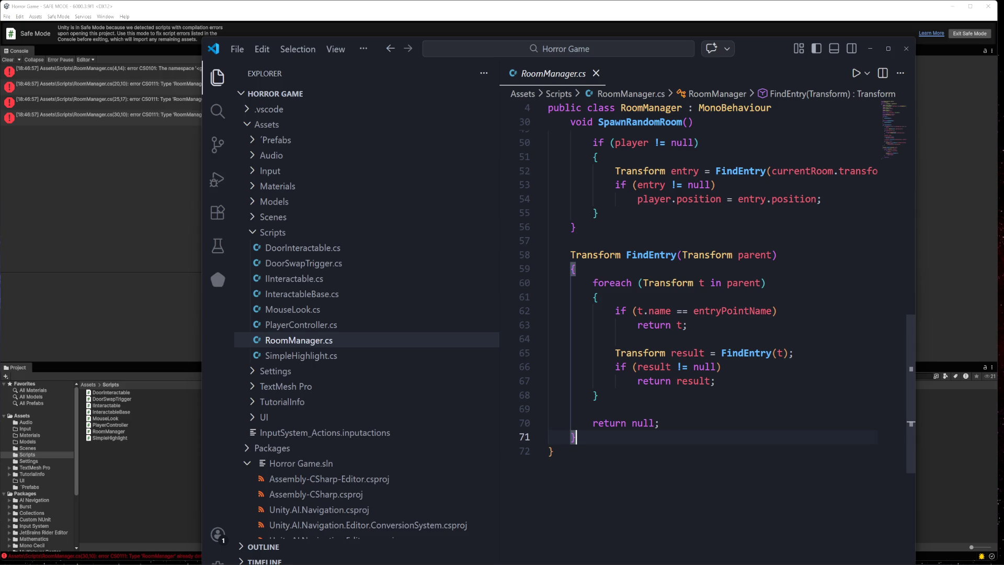
- Bring back the RoomManager search results and open them in an editor
click(216, 114)
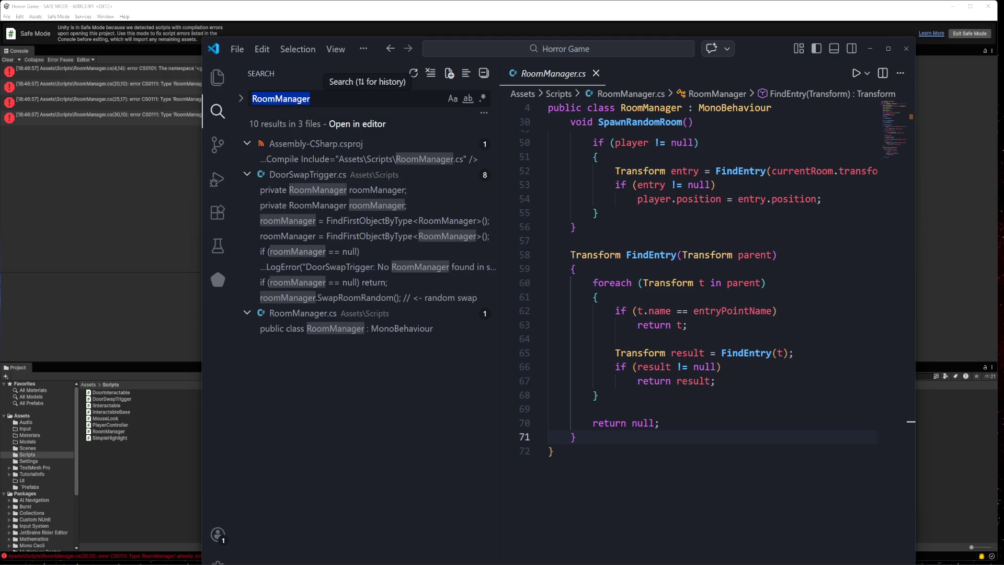
click(310, 98)
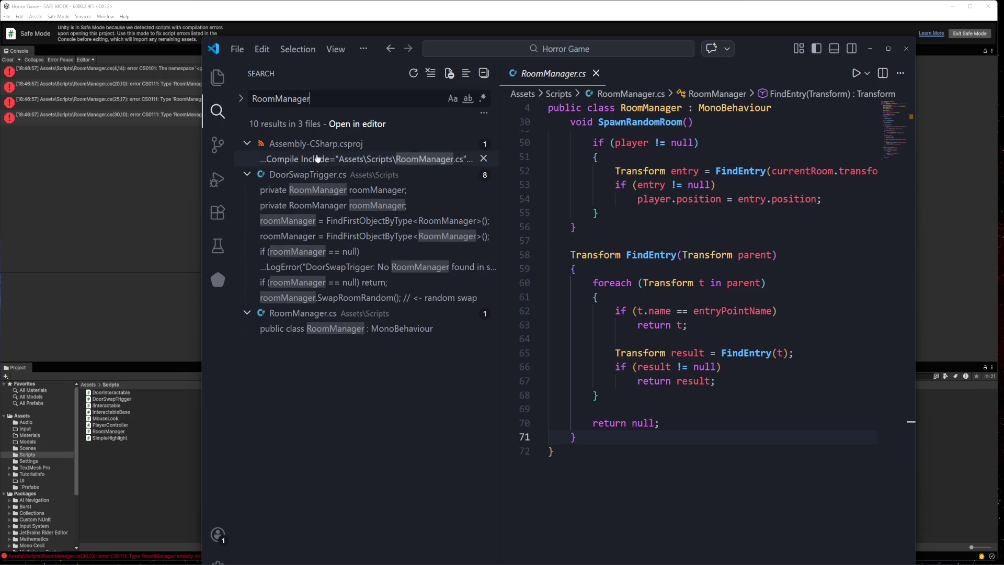
click(345, 124)
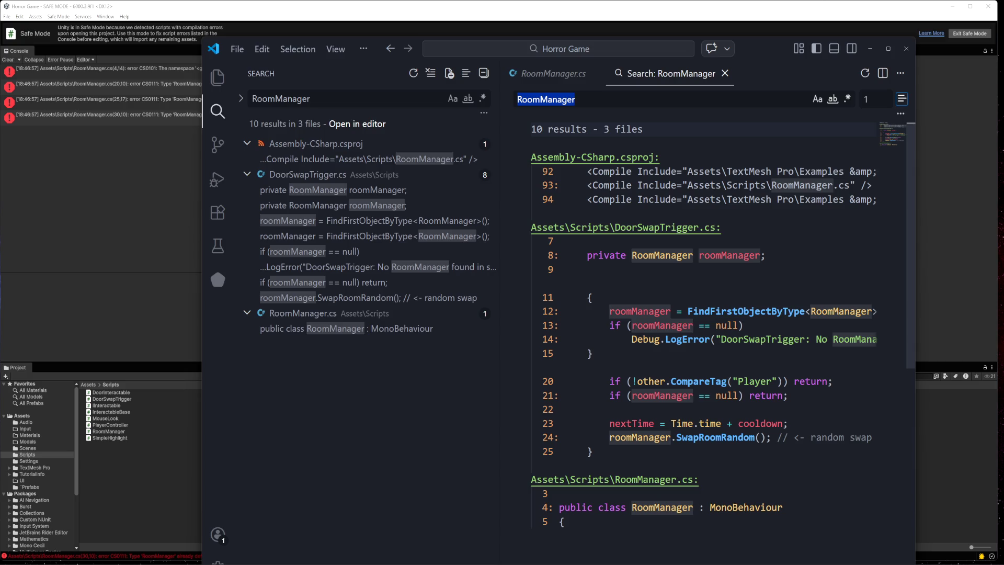
scroll(602, 278, down, 4)
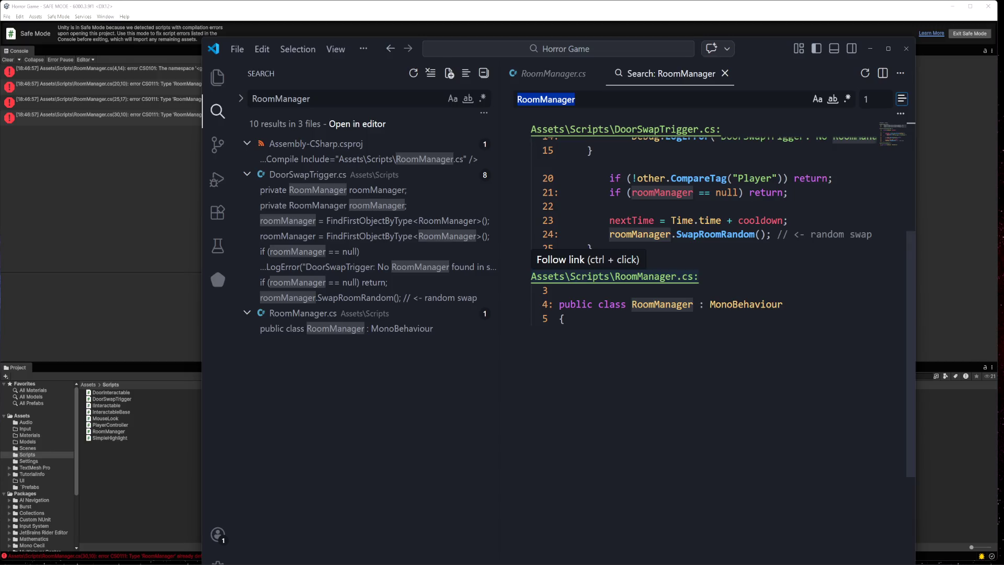
- Jump from the search results to RoomManager.cs and scroll through its code
ctrl+click(602, 276)
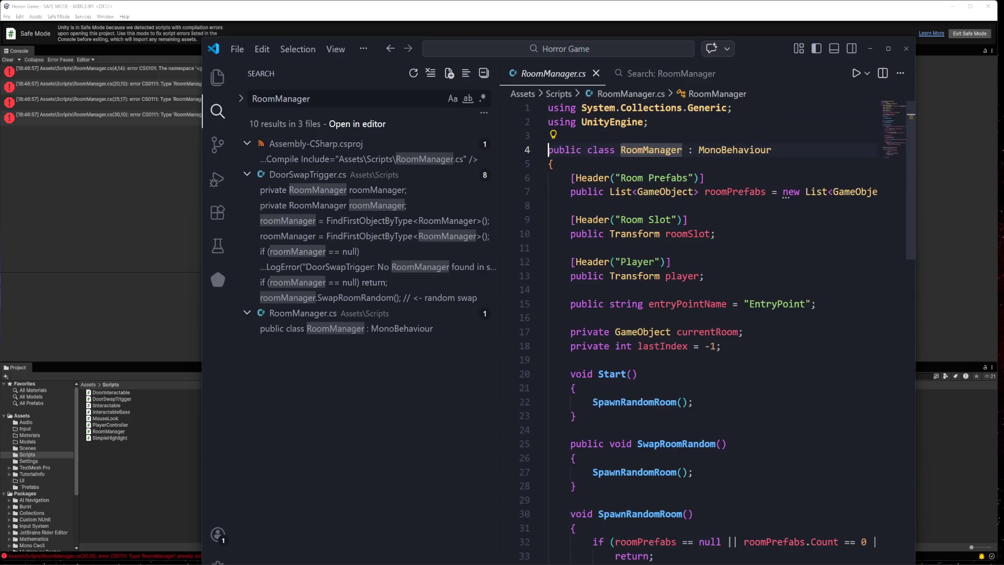
scroll(717, 340, down, 15)
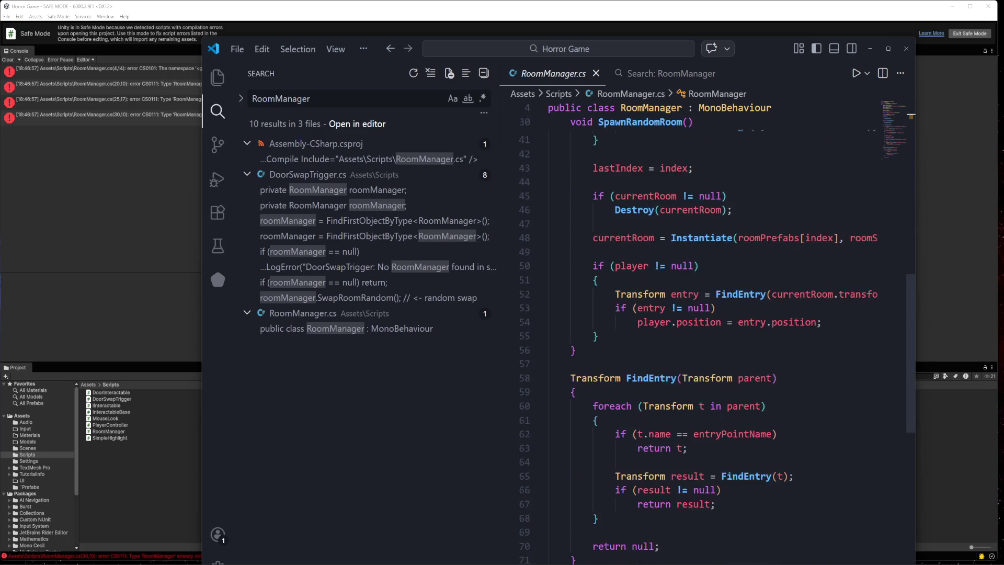
scroll(716, 340, up, 15)
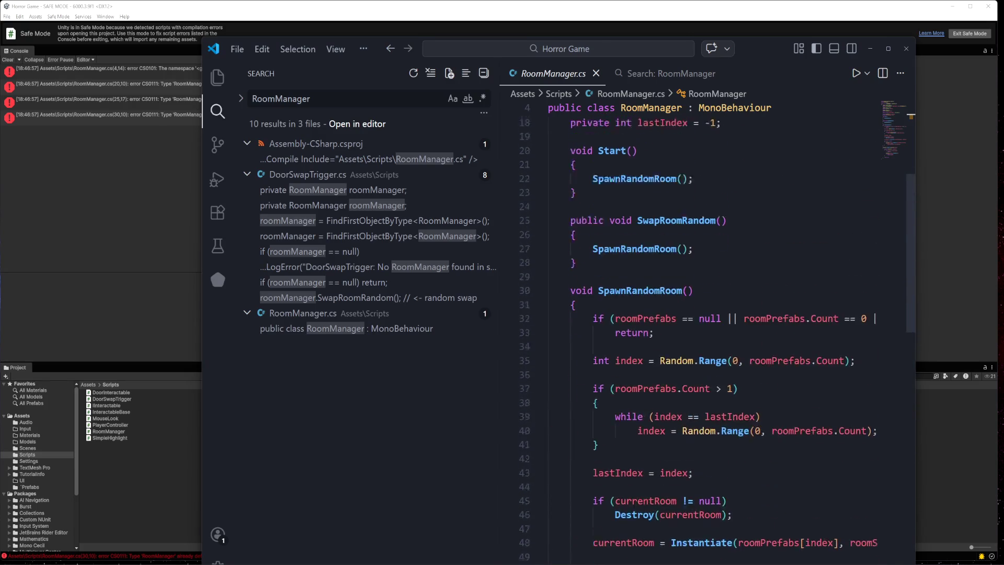
scroll(717, 340, down, 15)
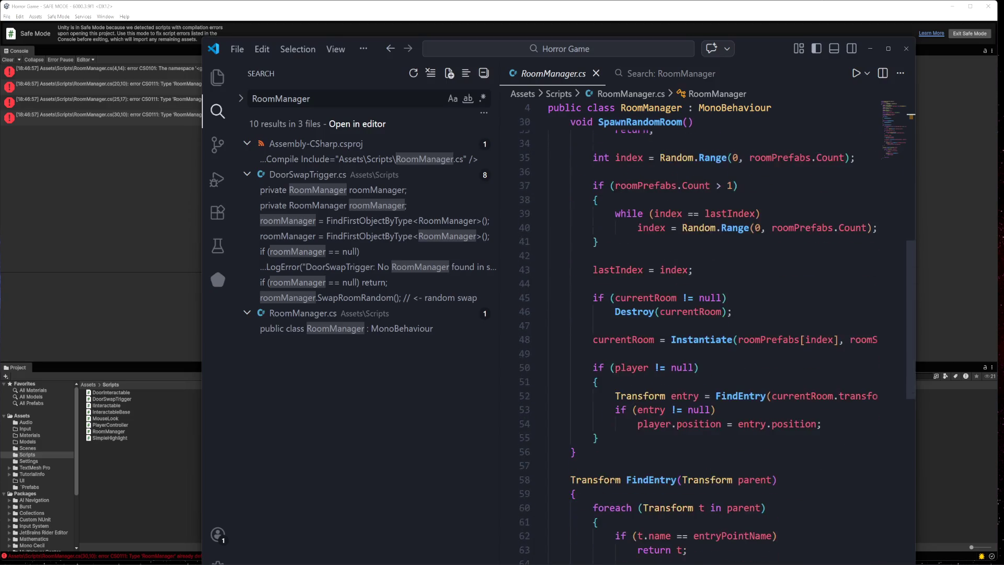
scroll(717, 340, up, 13)
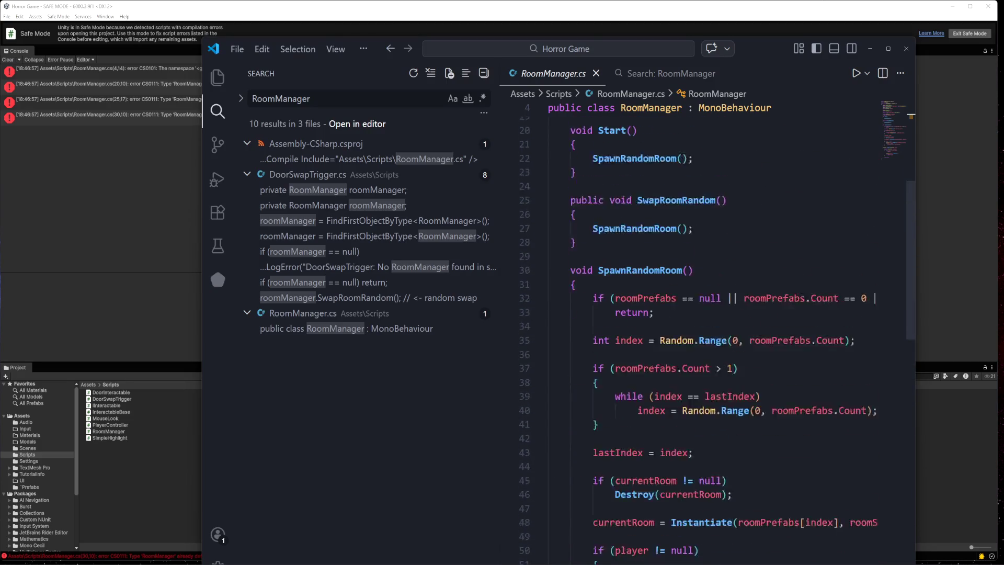
scroll(717, 340, up, 3)
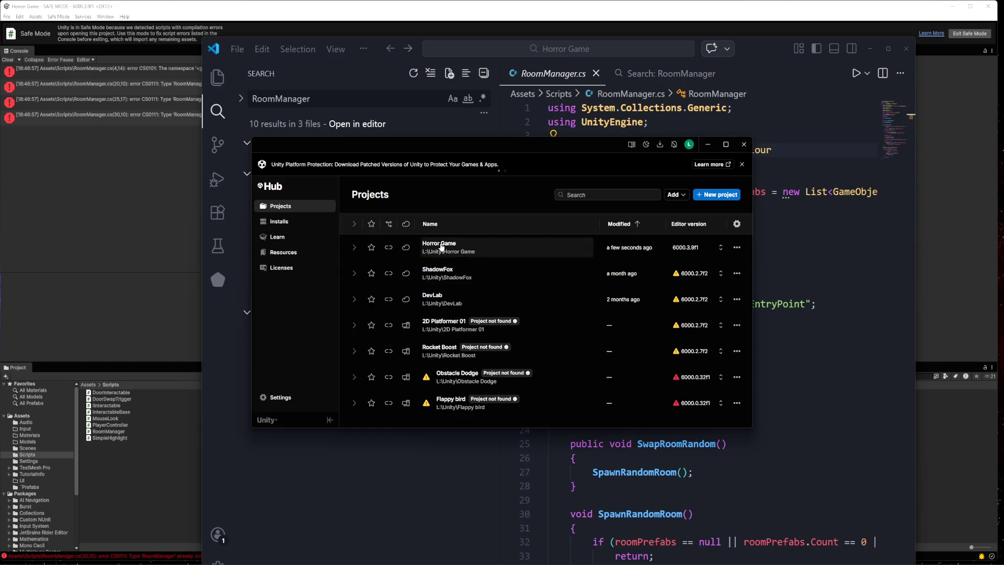
right_click(446, 250)
click(461, 259)
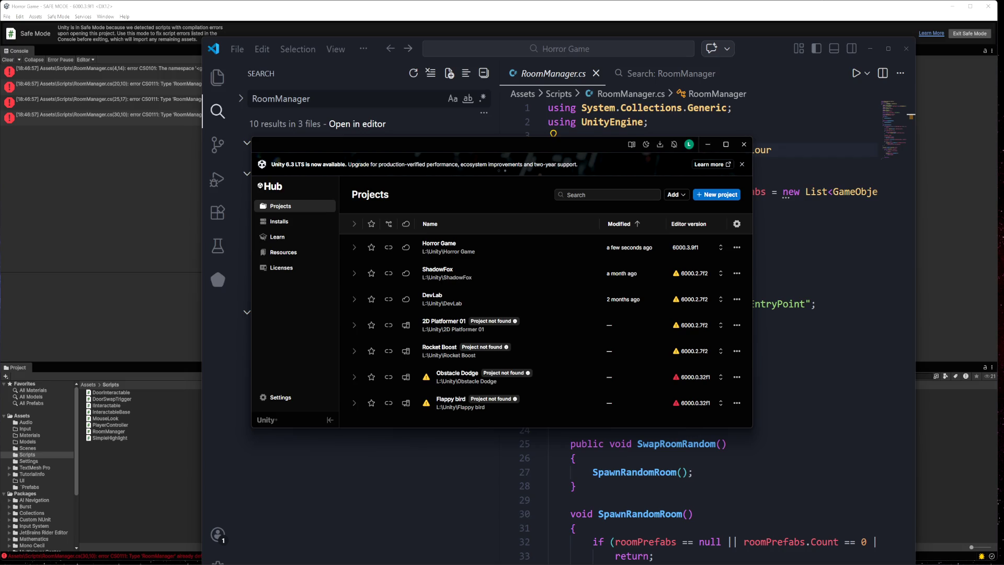
click(709, 149)
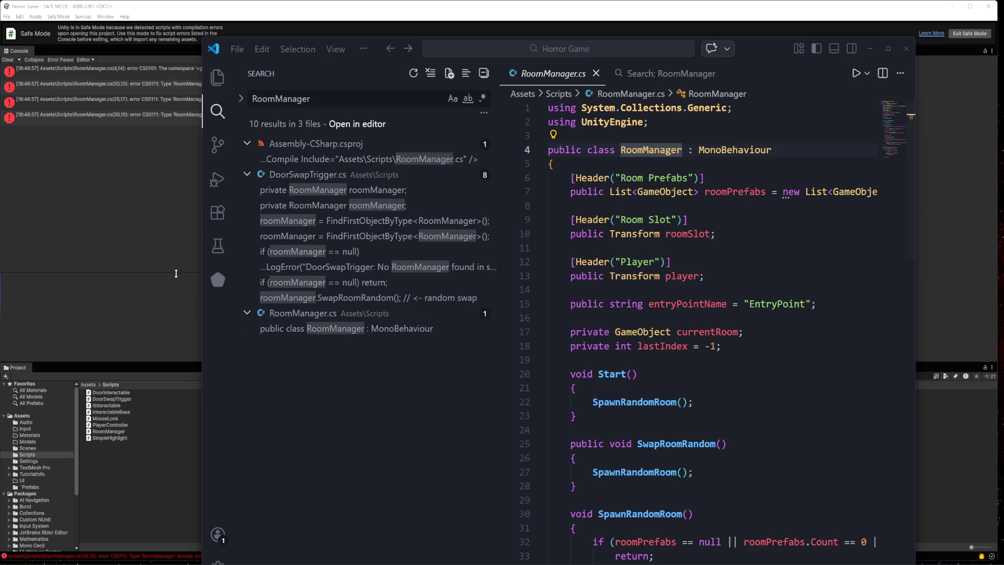
- Bring Unity forward, then select RoomManager.cs in the Horror Game Scripts folder
click(130, 267)
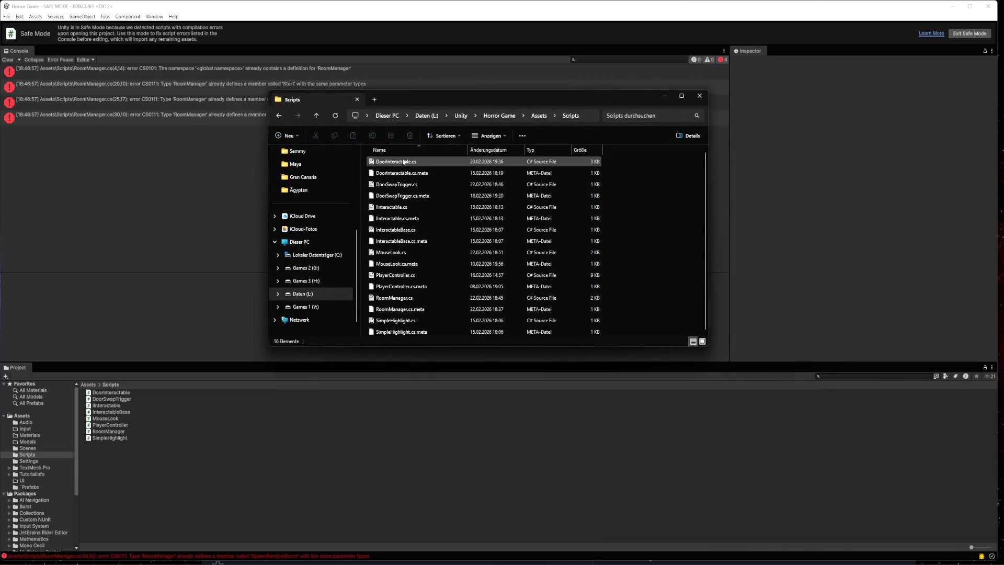
click(401, 299)
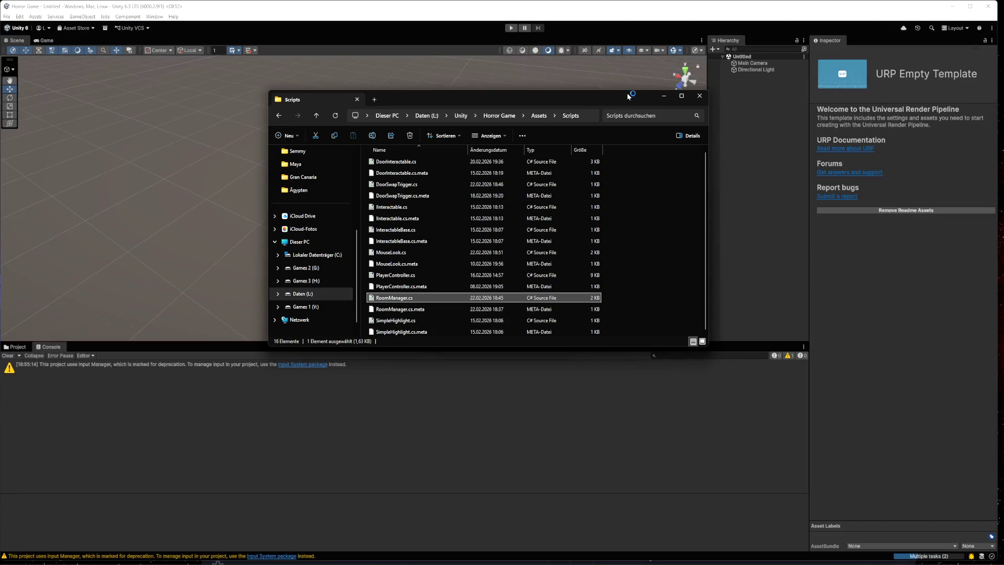
- Minimize the Scripts folder window, show the Scripts assets, and play the untitled scene
click(664, 96)
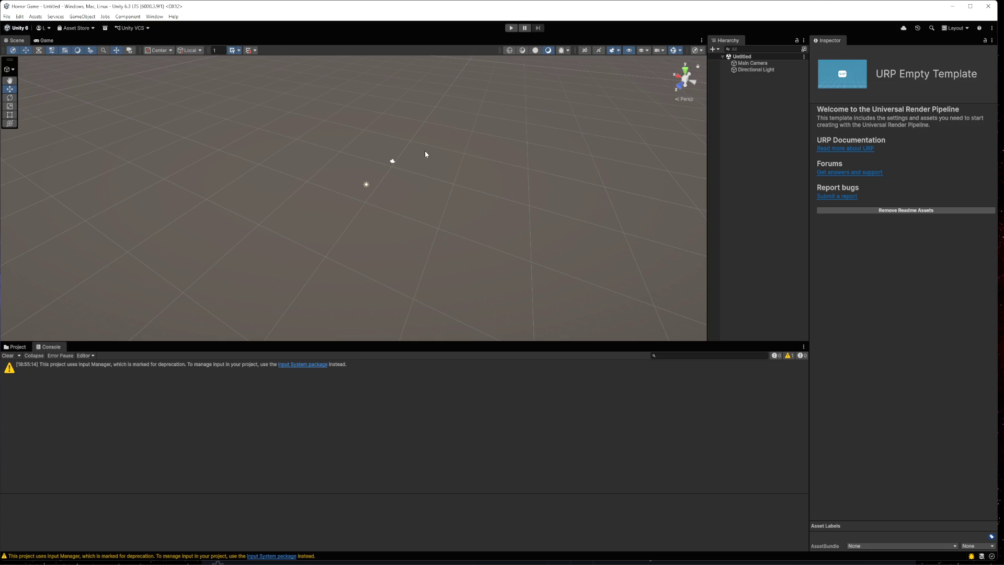
click(16, 347)
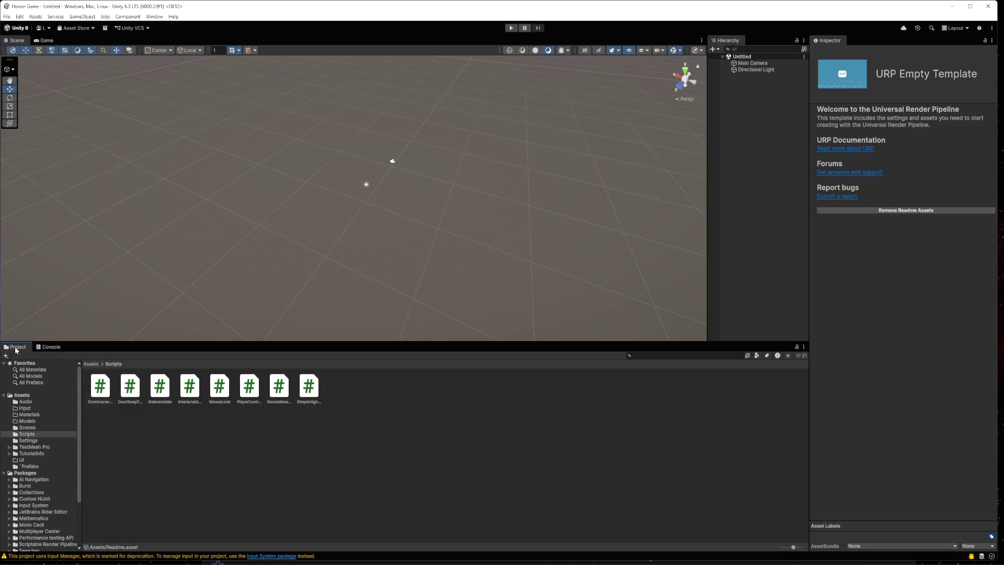
click(192, 454)
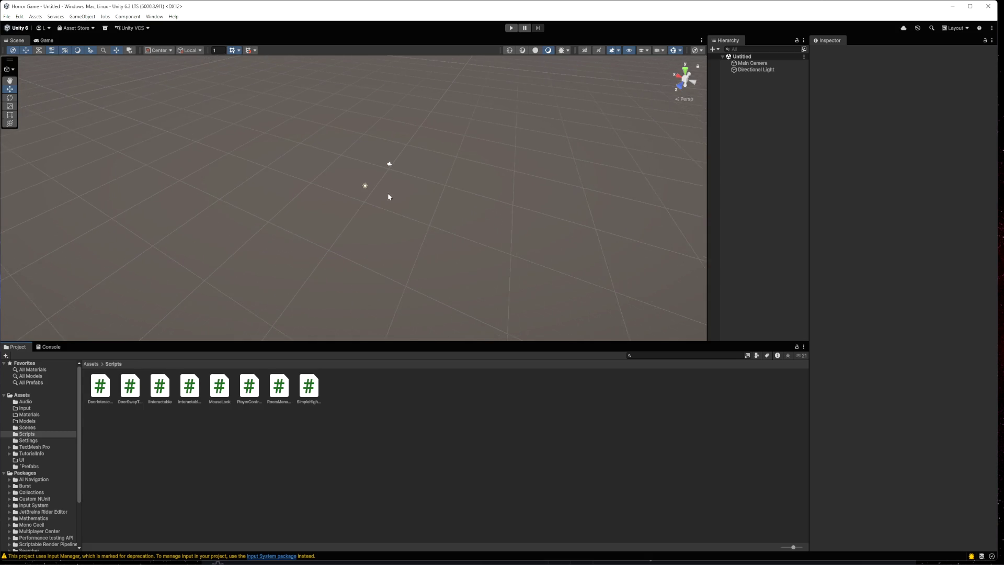
scroll(384, 202, down, 2)
click(511, 28)
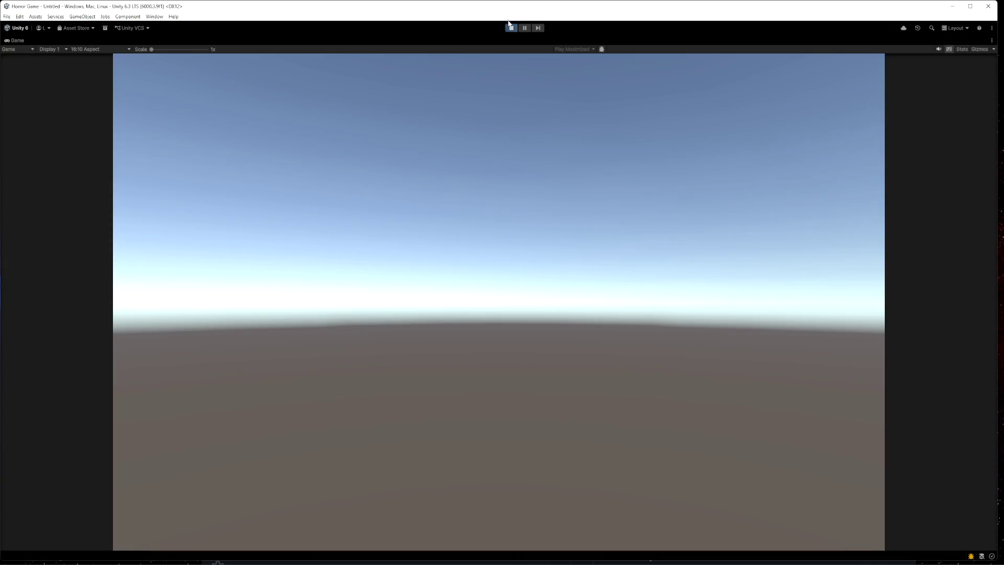
- Stop Play mode and tilt the Scene view upward until the horizon shows
click(512, 29)
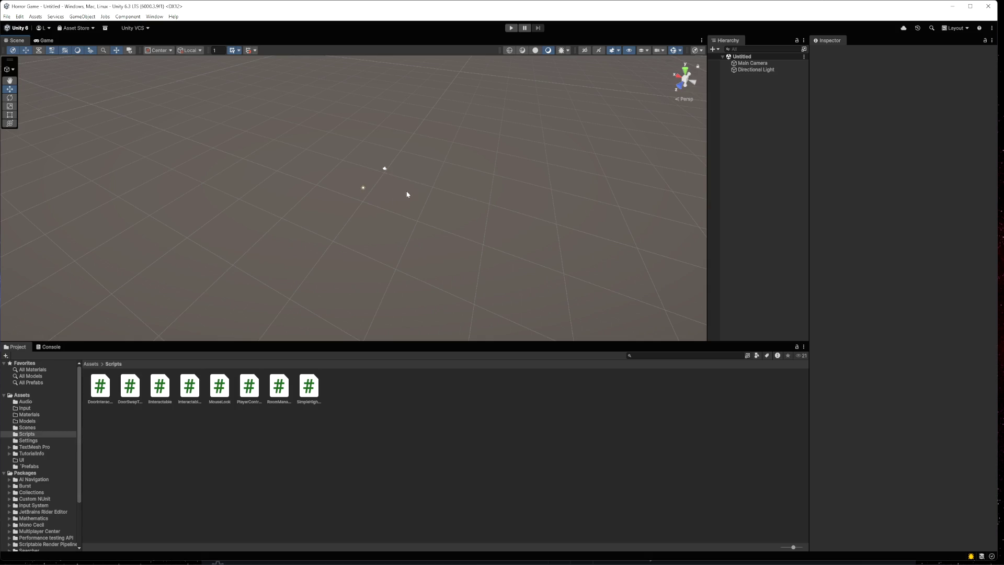
mouse_move(378, 215)
mouse_down()
mouse_move(359, 195)
mouse_move(307, 188)
mouse_move(393, 197)
mouse_up()
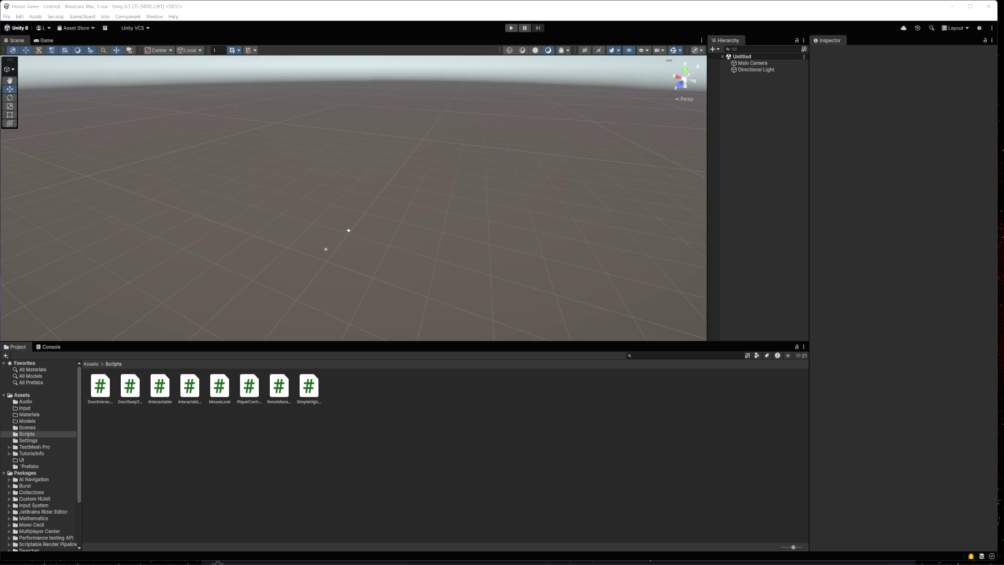
- Open the Main scene from Assets > Scenes and check the Console for messages
click(28, 428)
double_click(101, 387)
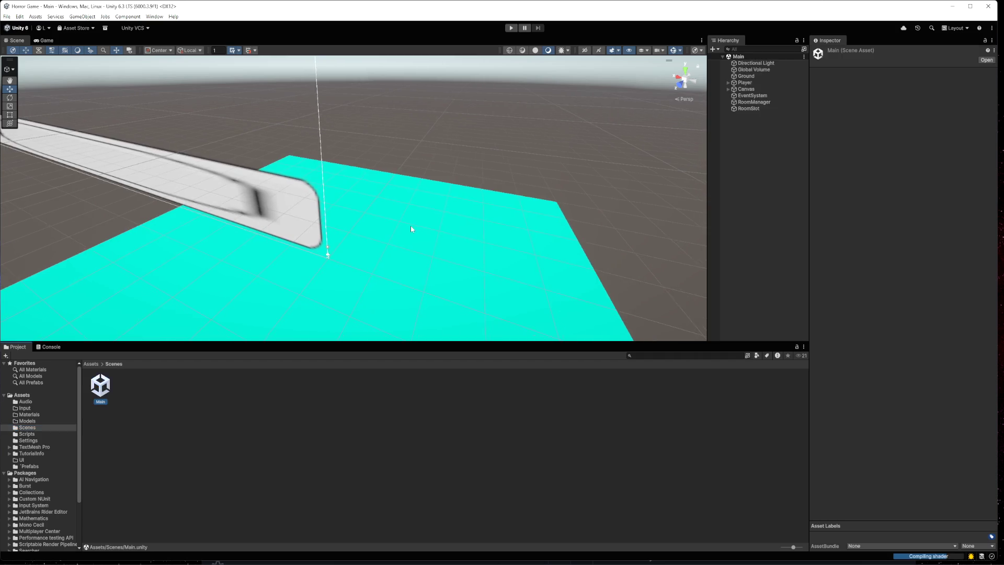
scroll(447, 239, down, 2)
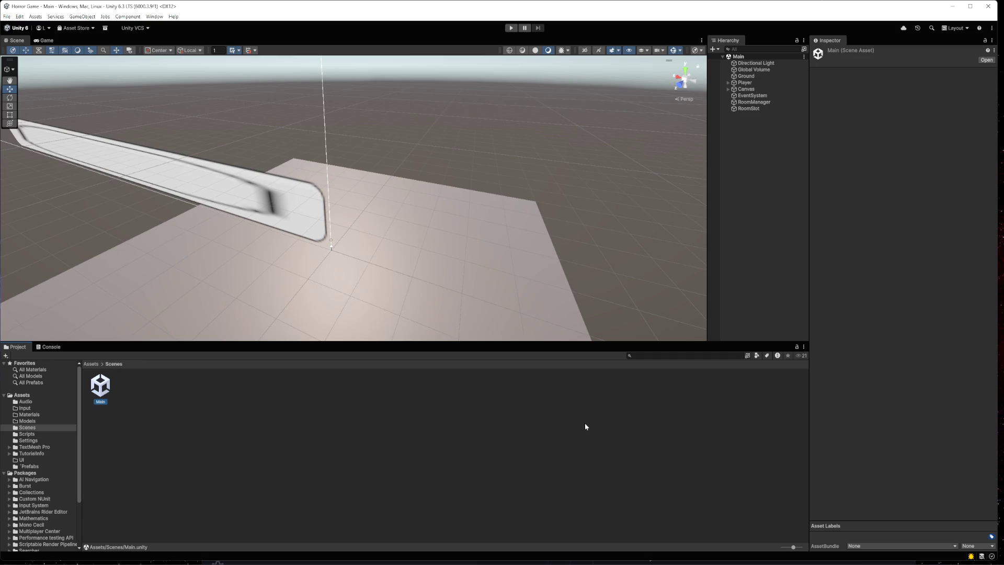
click(53, 348)
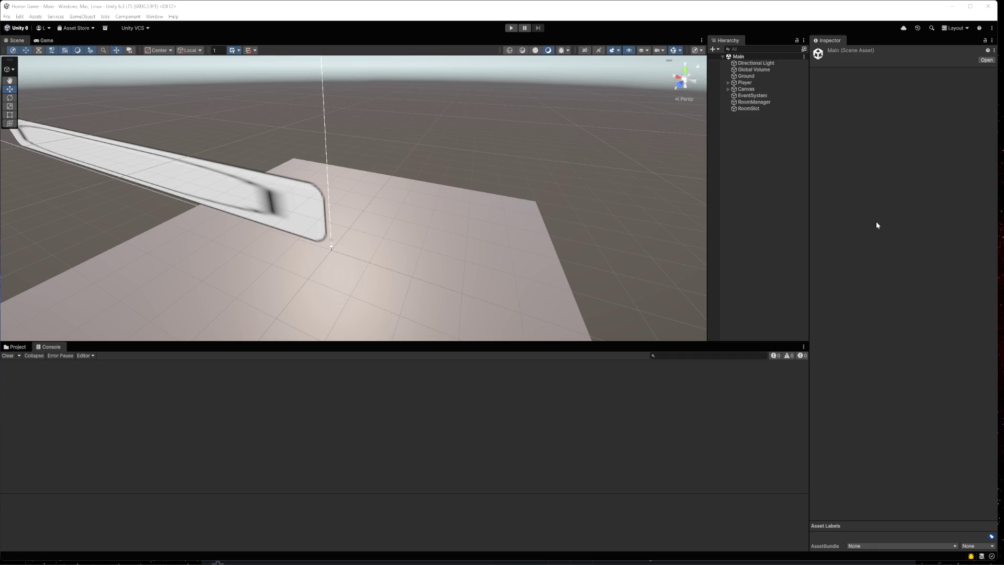
- Select RoomManager and expand its Room Prefabs list showing Room 1 to Room 4
click(768, 102)
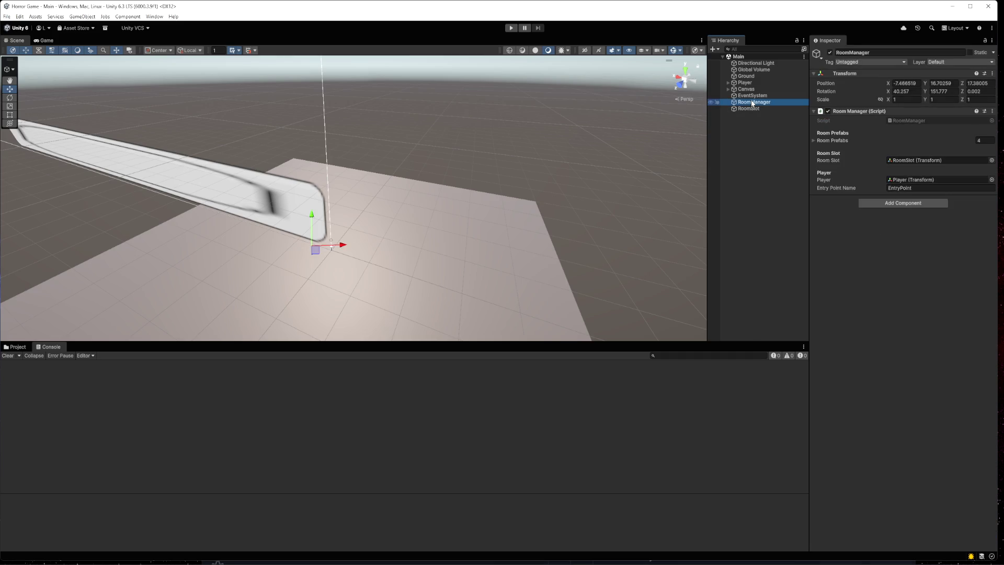
click(976, 140)
click(814, 140)
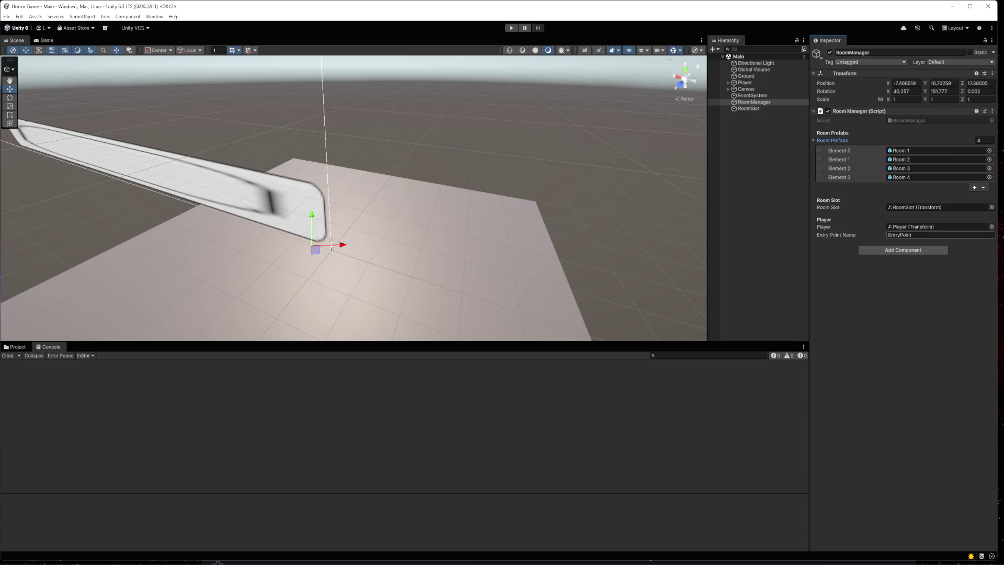
- Briefly play the Main scene, then stop it
click(511, 28)
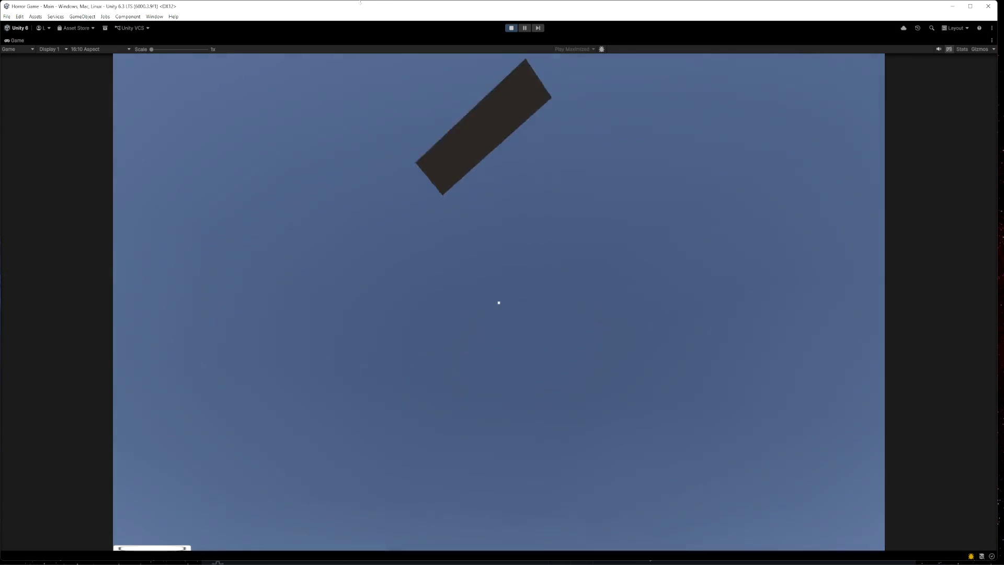
mouse_move(330, 3)
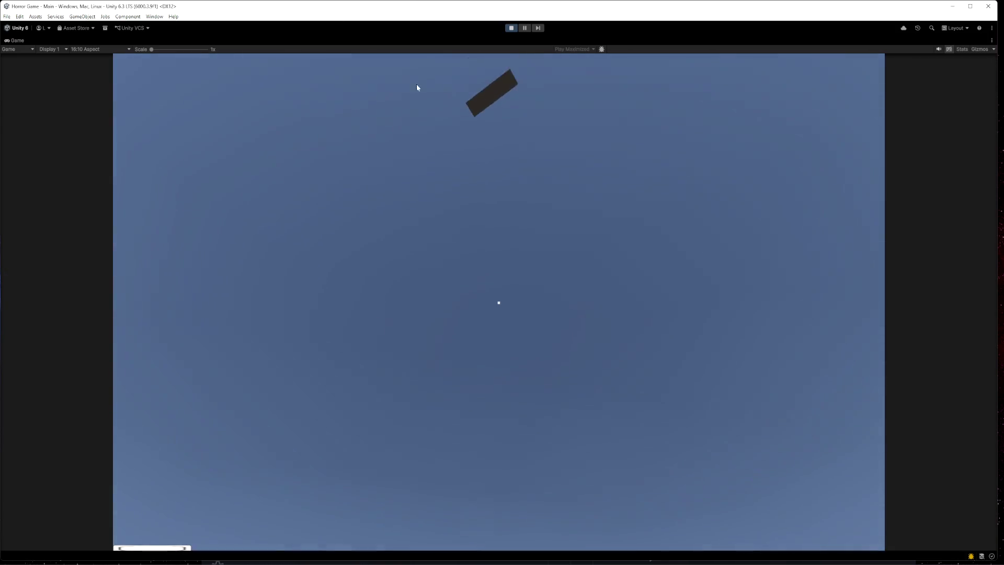
click(512, 28)
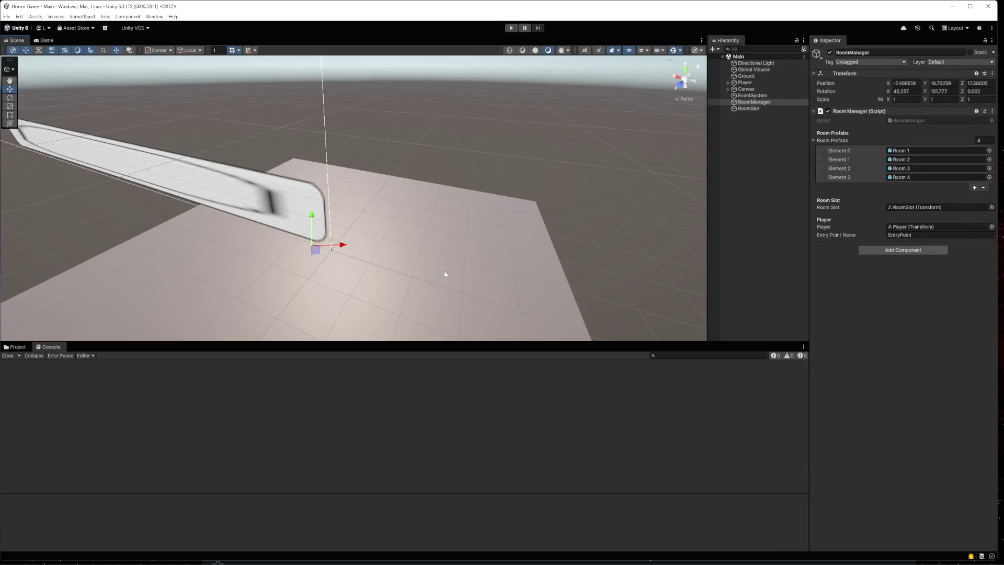
- Open the Room 4 prefab from Assets > Prefabs and orbit around it
click(17, 348)
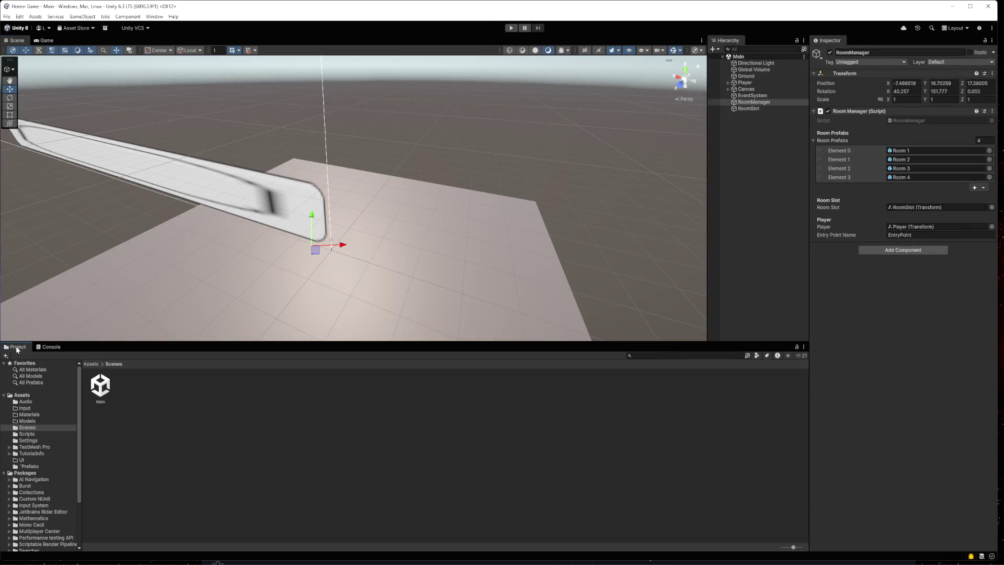
click(33, 467)
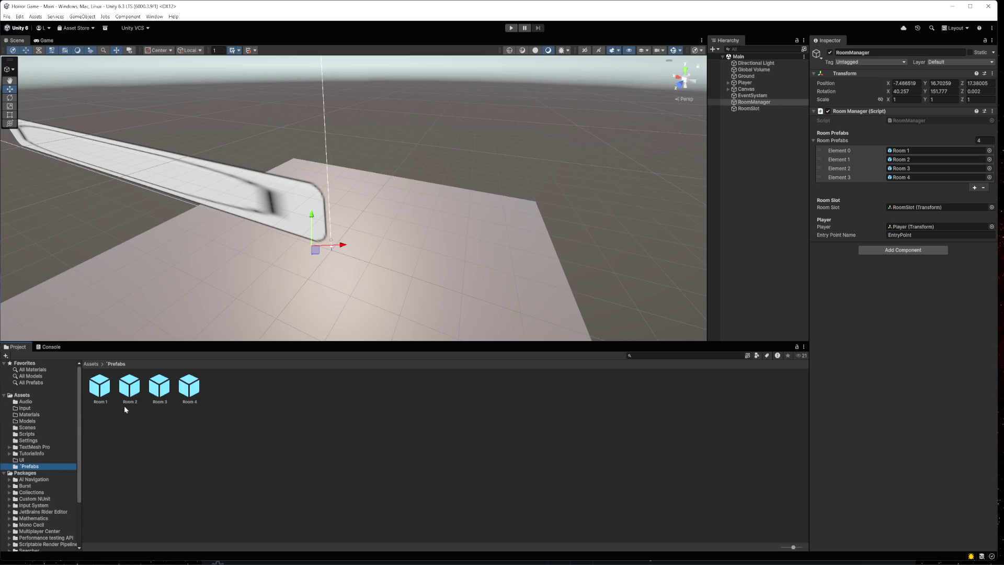
double_click(189, 388)
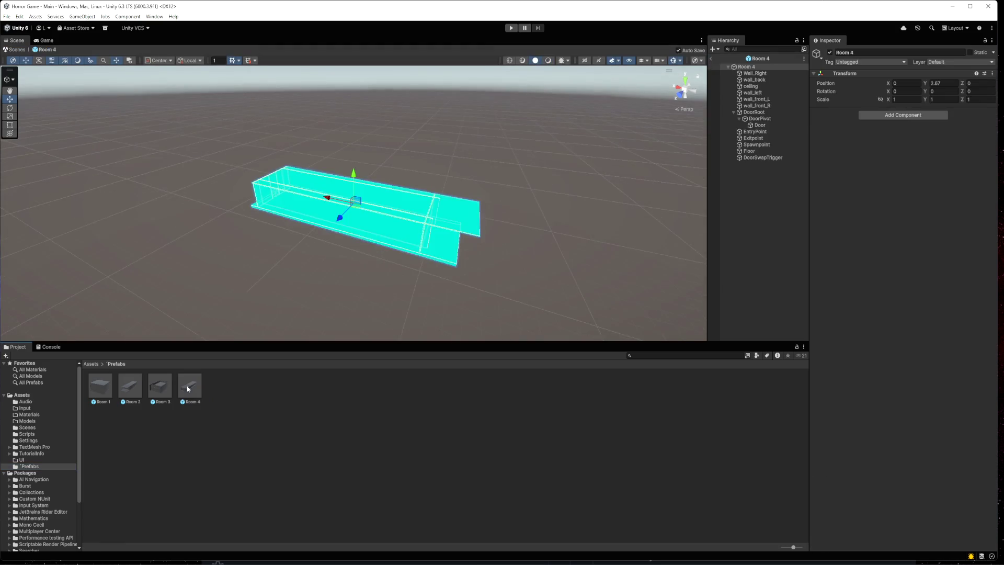
click(370, 260)
mouse_move(370, 260)
mouse_down()
mouse_move(361, 278)
mouse_move(352, 51)
mouse_move(354, 161)
mouse_up()
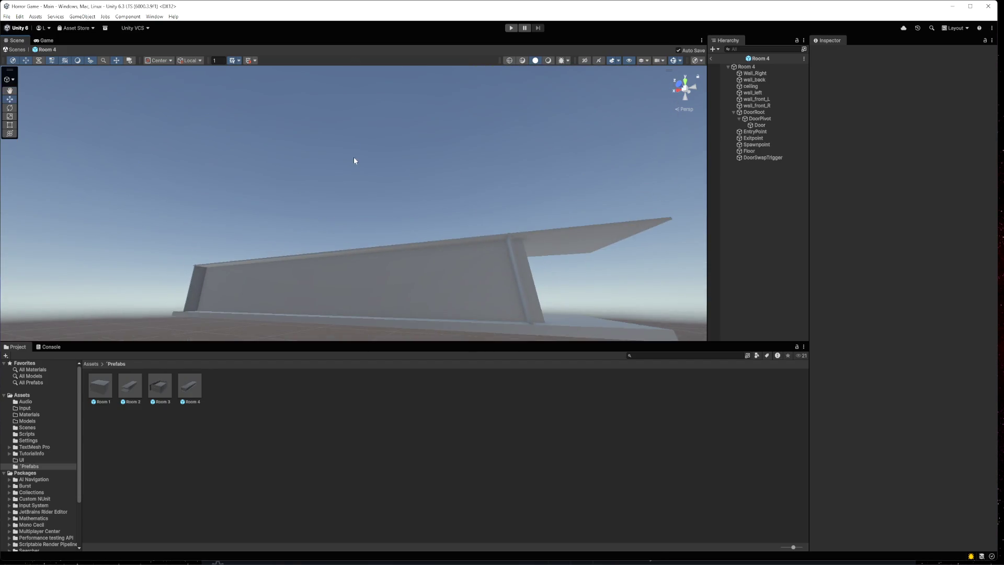
- Playtest walking down the corridor, opening the door with E, and exploring outside
click(511, 29)
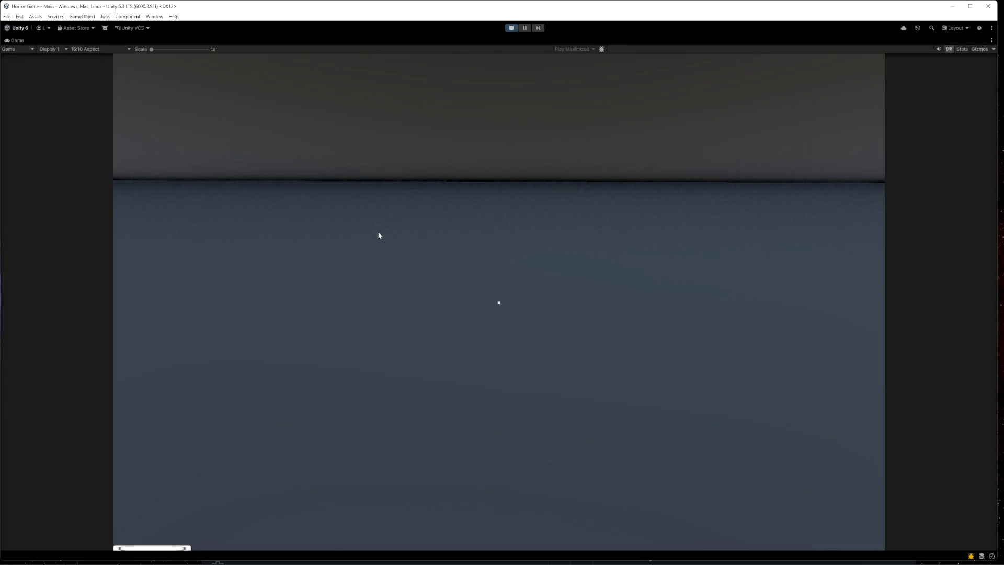
click(378, 235)
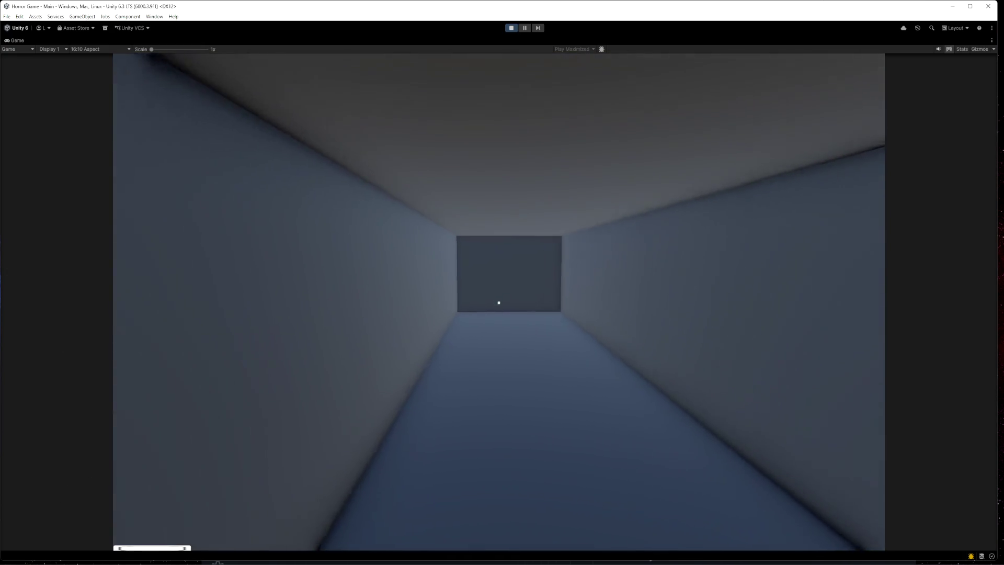
key(w)
key(e)
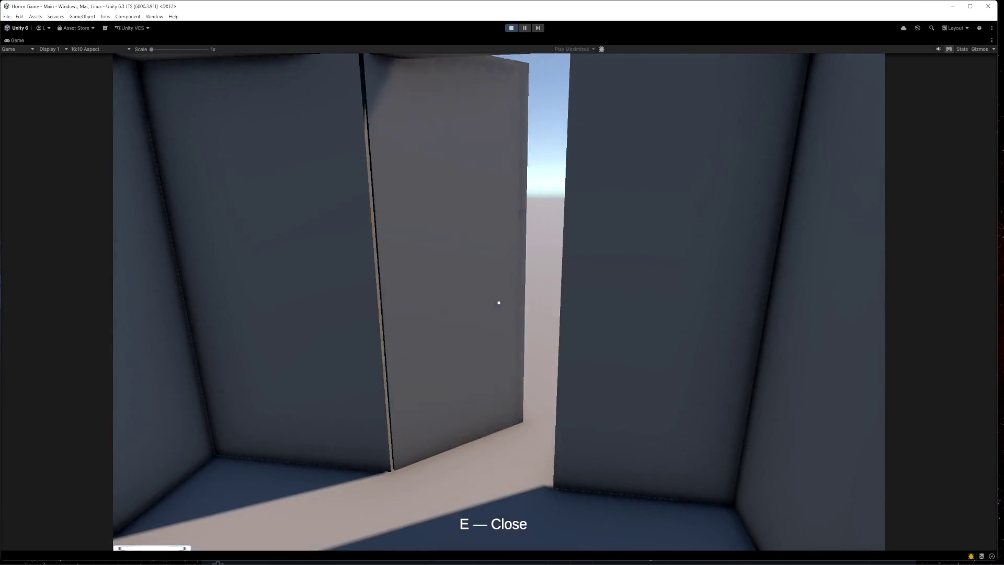
key(w)
key(w)
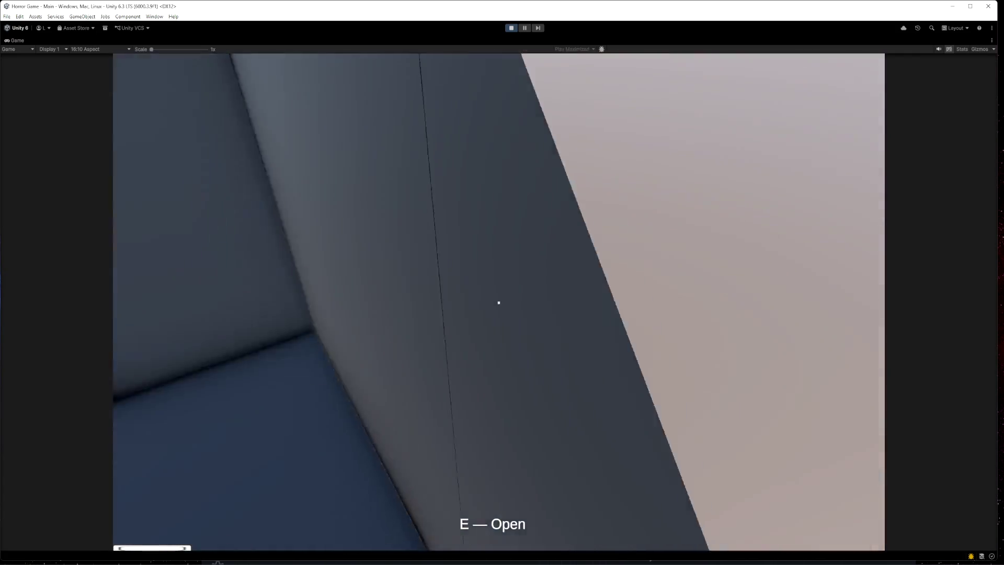
key(w)
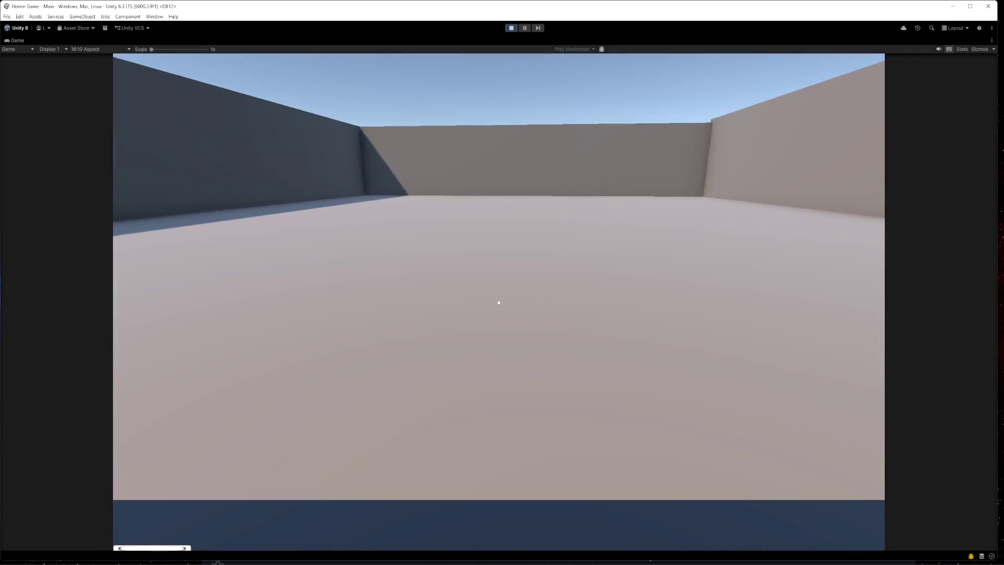
key(w)
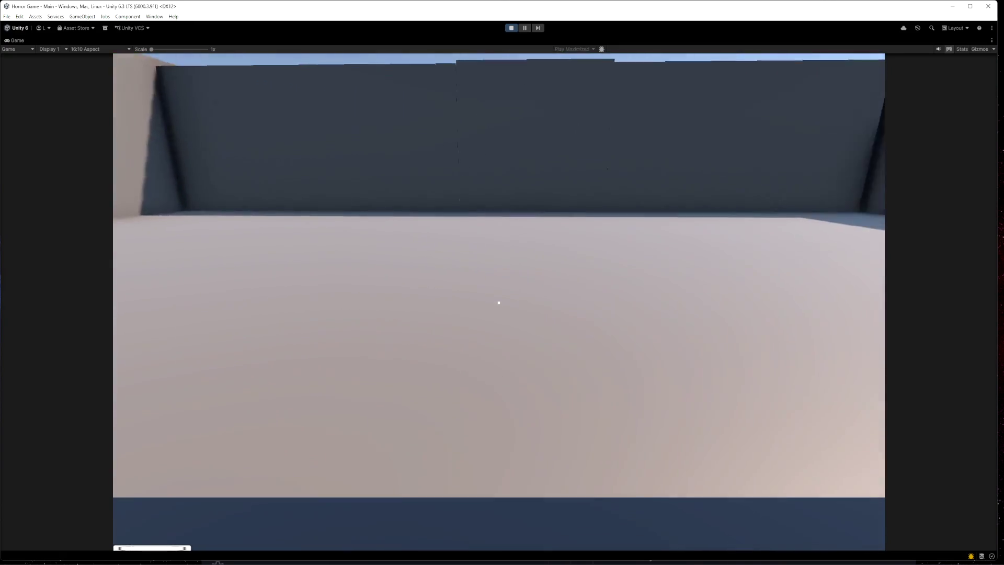
key(w)
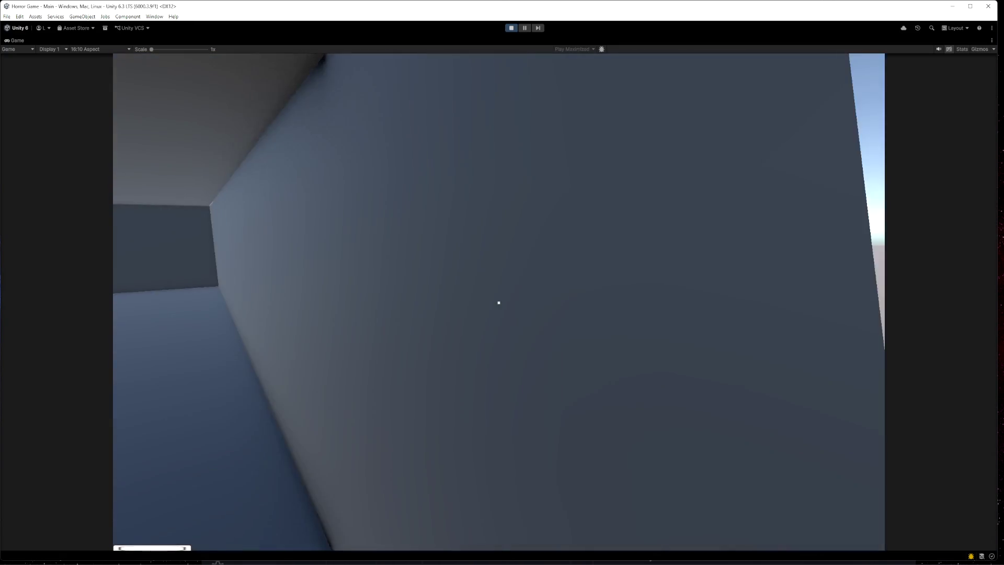
key(w)
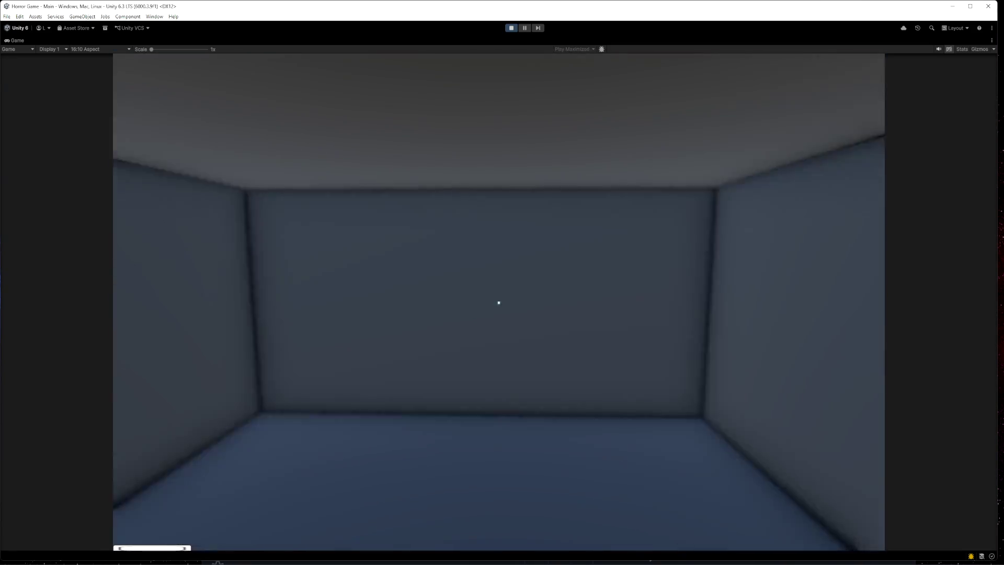
key(Escape)
- Stop the playtest, inspect the Room 4 walls, and return to the Main scene
click(509, 27)
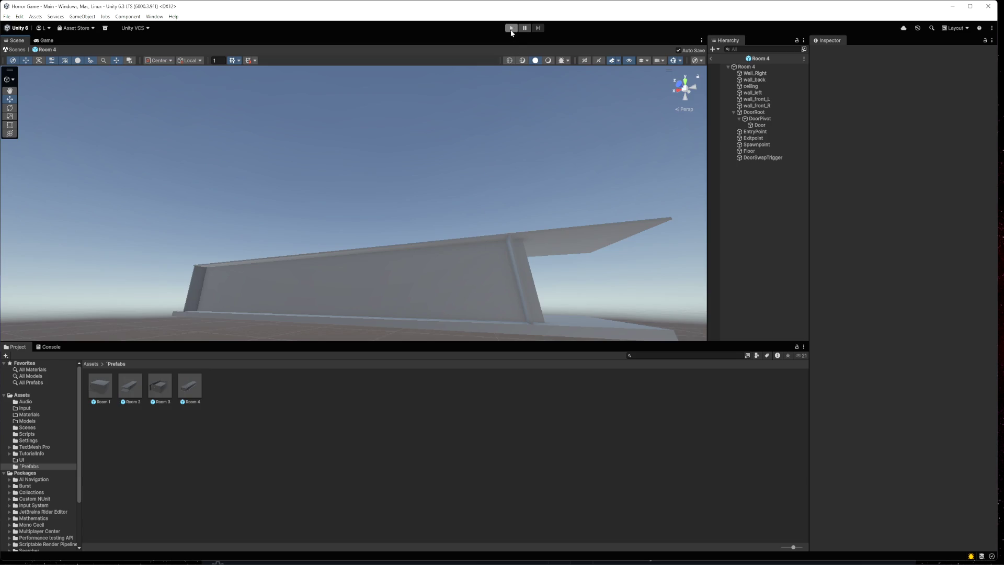
mouse_move(392, 267)
mouse_down()
mouse_move(393, 224)
mouse_move(401, 253)
mouse_move(394, 298)
mouse_move(407, 211)
mouse_up()
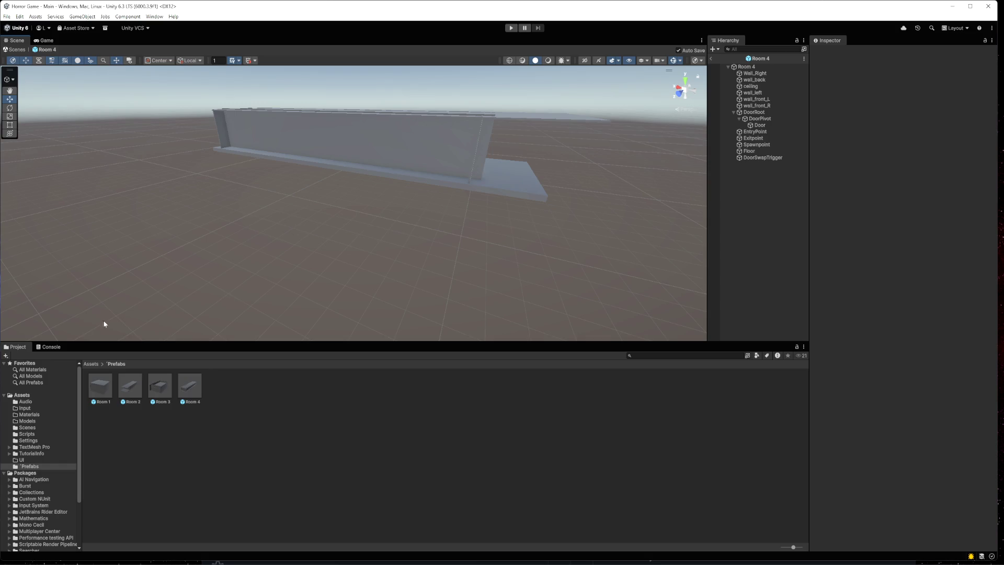
click(24, 50)
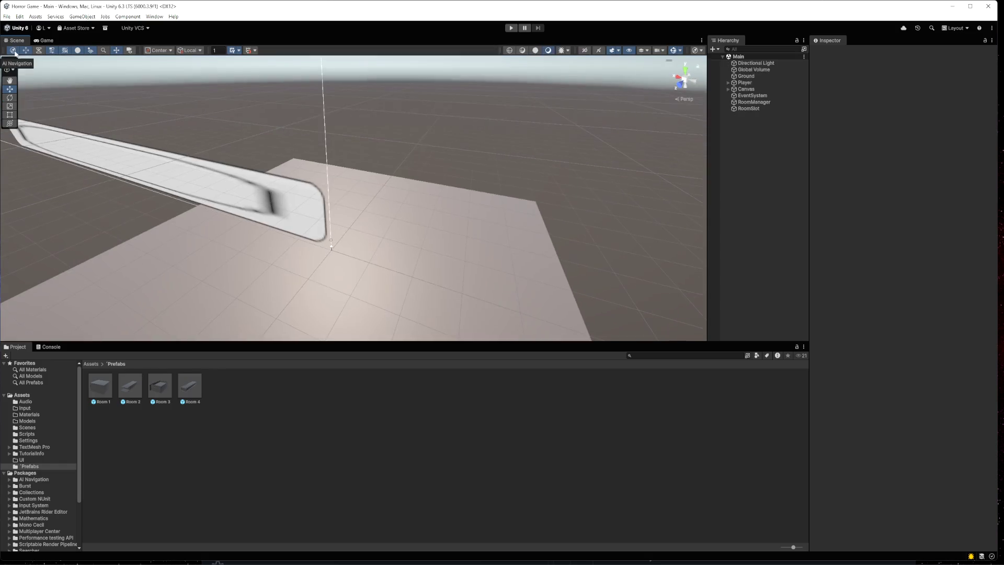
- Select RoomManager, then narrow VS Code's Explorer sidebar to widen the RoomManager.cs editor
click(753, 102)
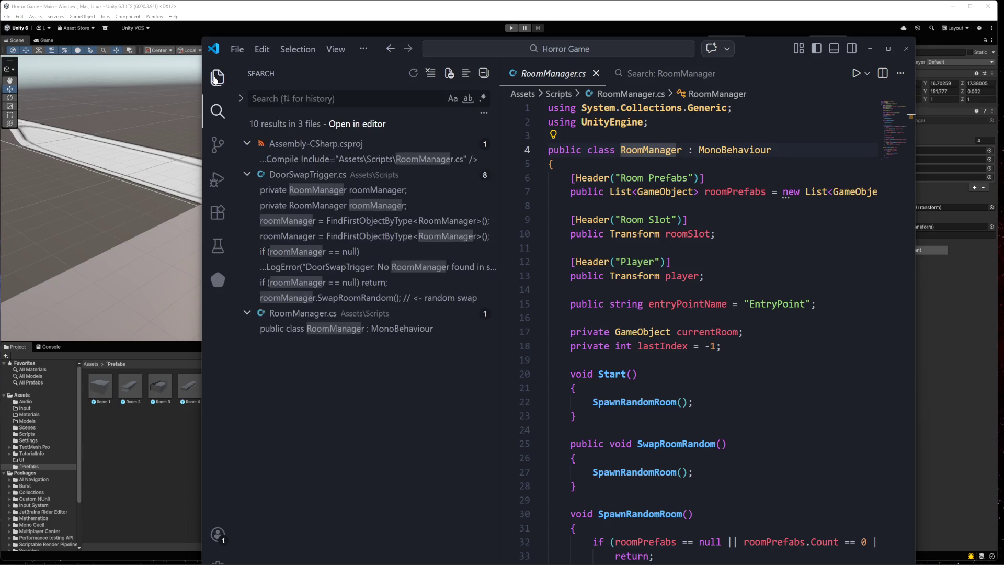
key(ctrl+shift+e)
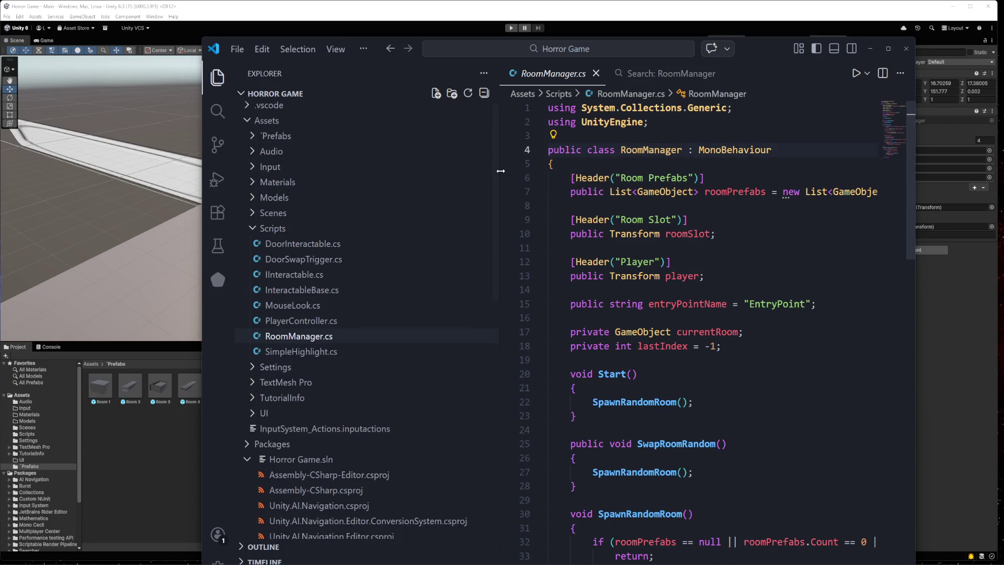
drag(499, 173, 372, 170)
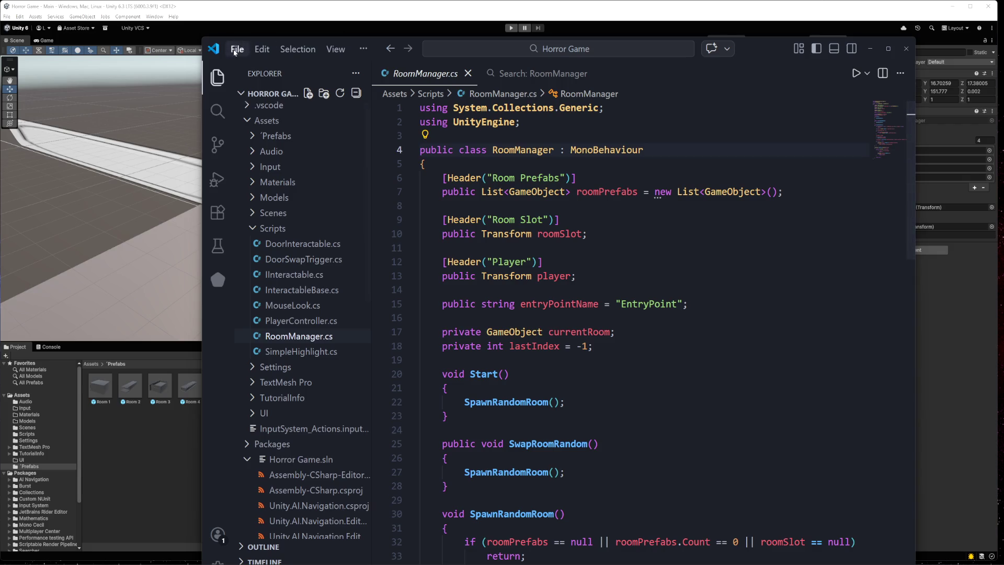
- Open the Project Settings window from the Edit menu, then close it
click(19, 16)
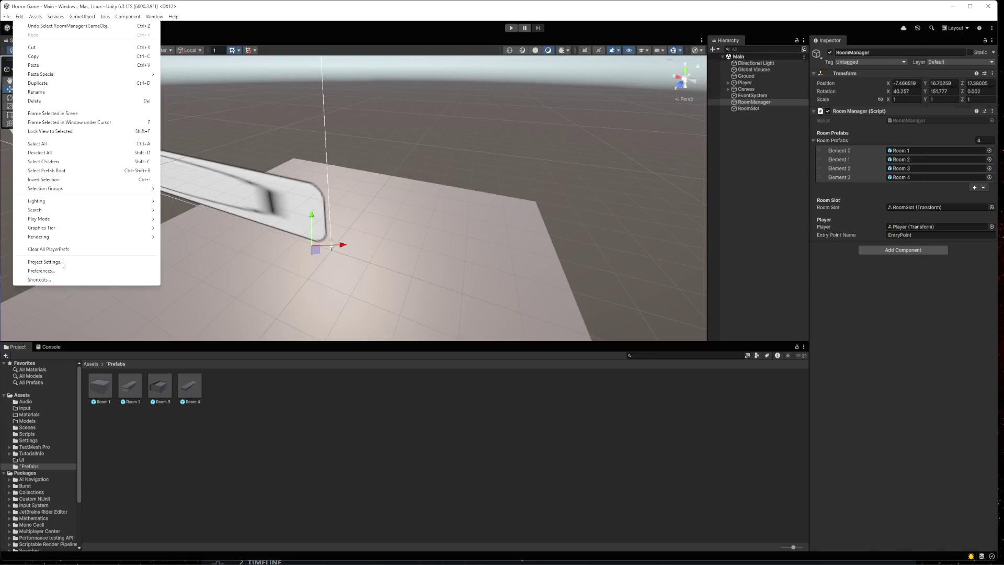
click(52, 262)
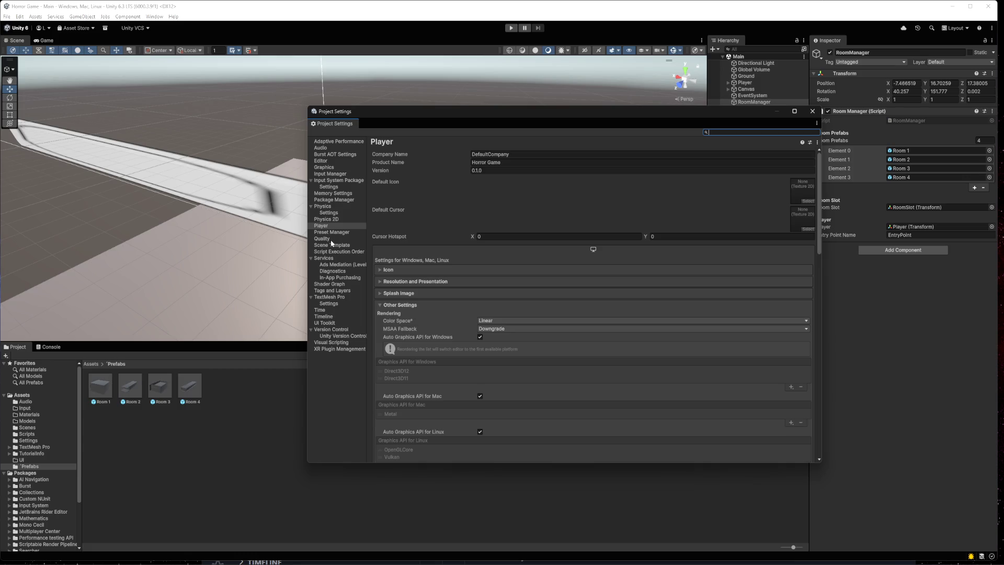
click(813, 111)
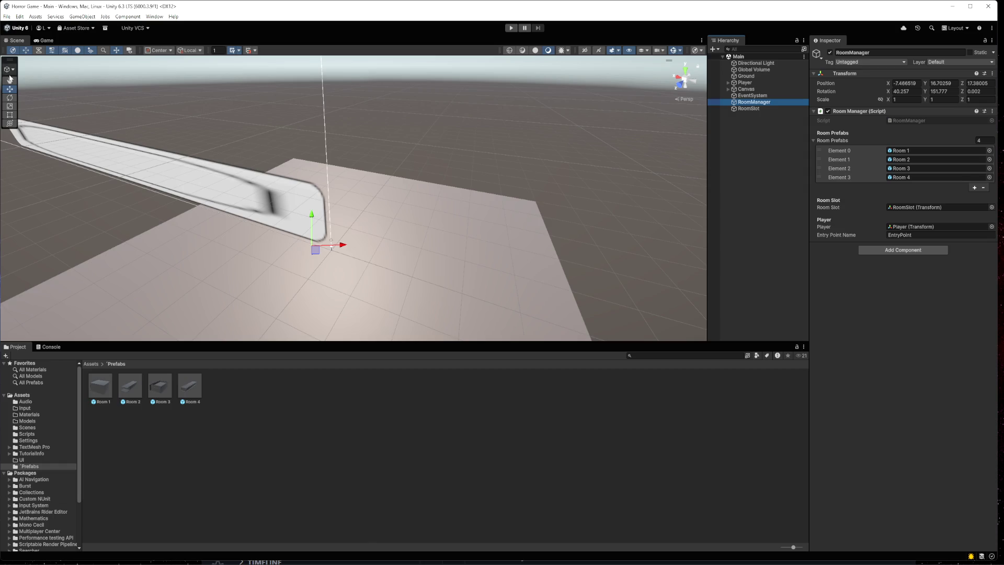
- Open Preferences and browse Scene View, Scene Template, Shader Graph, Search and Package Manager categories
click(19, 16)
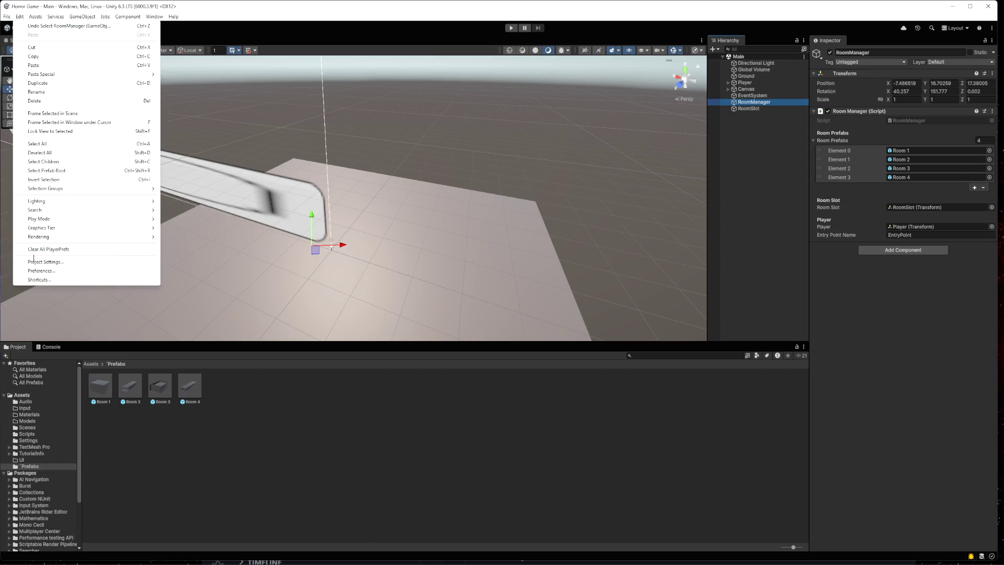
click(42, 270)
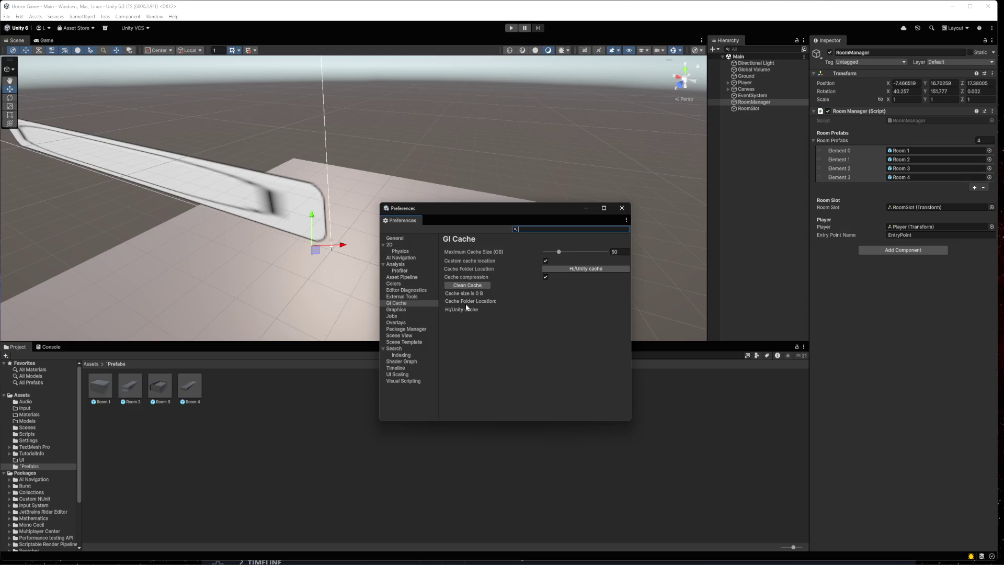
click(403, 337)
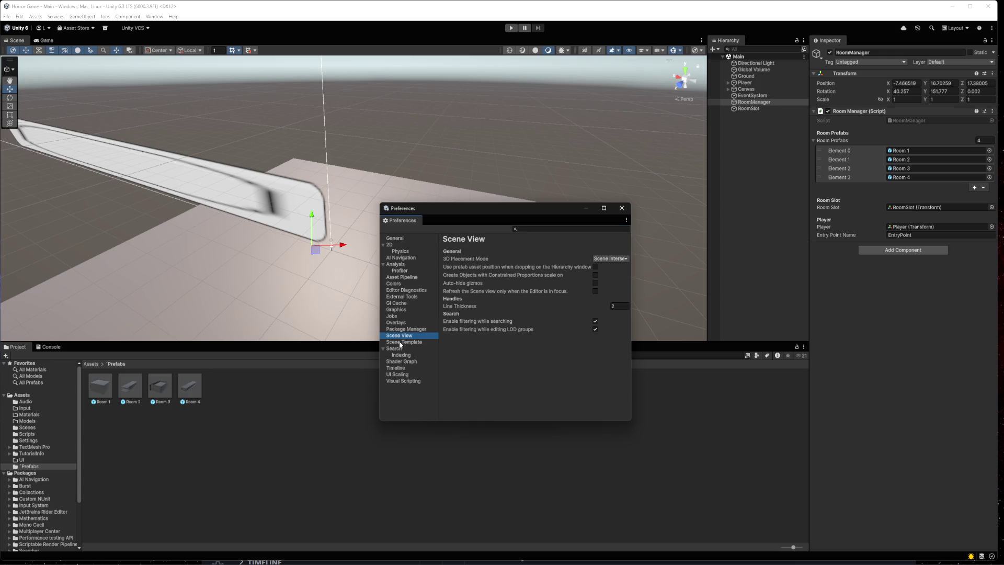
click(401, 343)
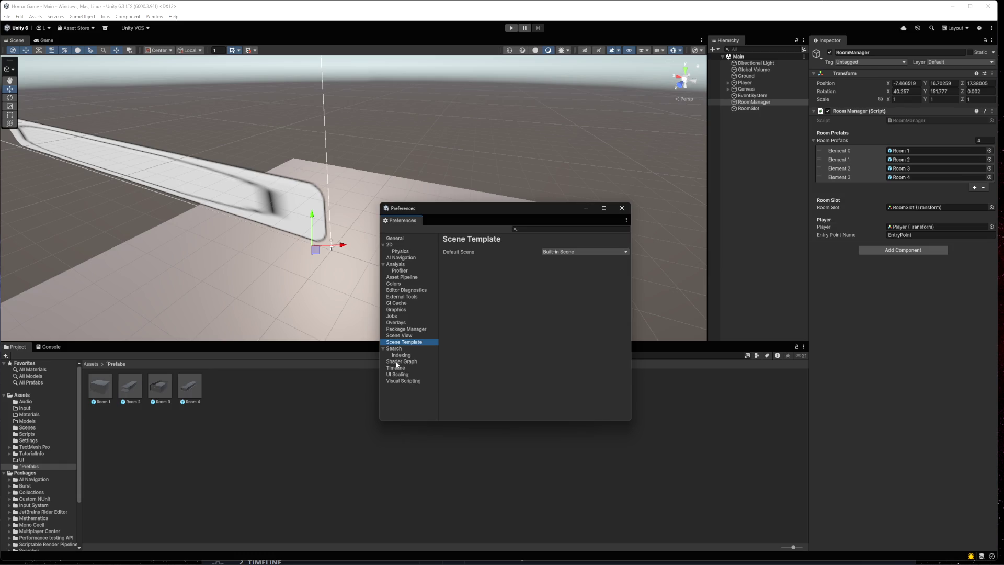
click(397, 362)
click(397, 355)
click(396, 348)
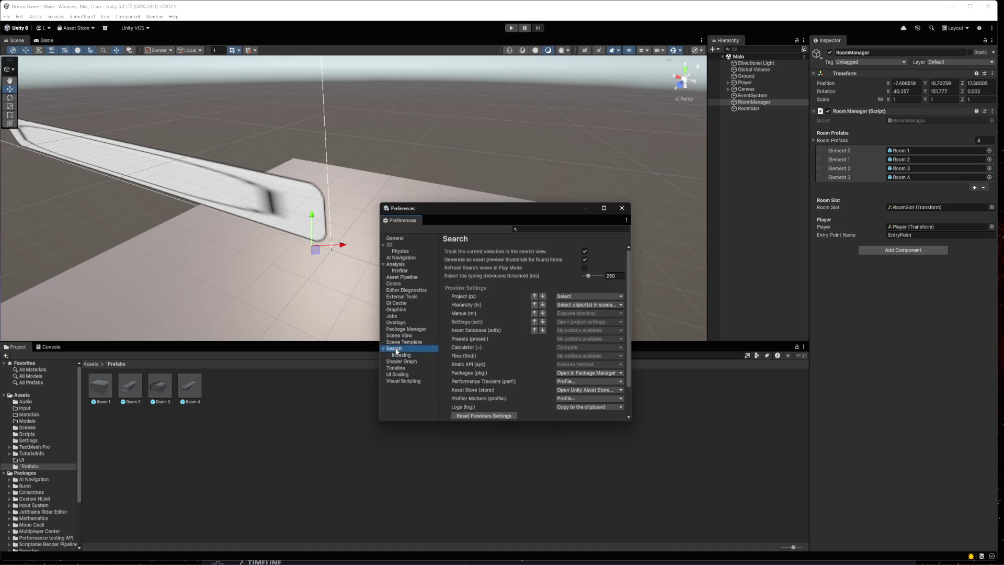
click(396, 342)
click(396, 329)
click(396, 336)
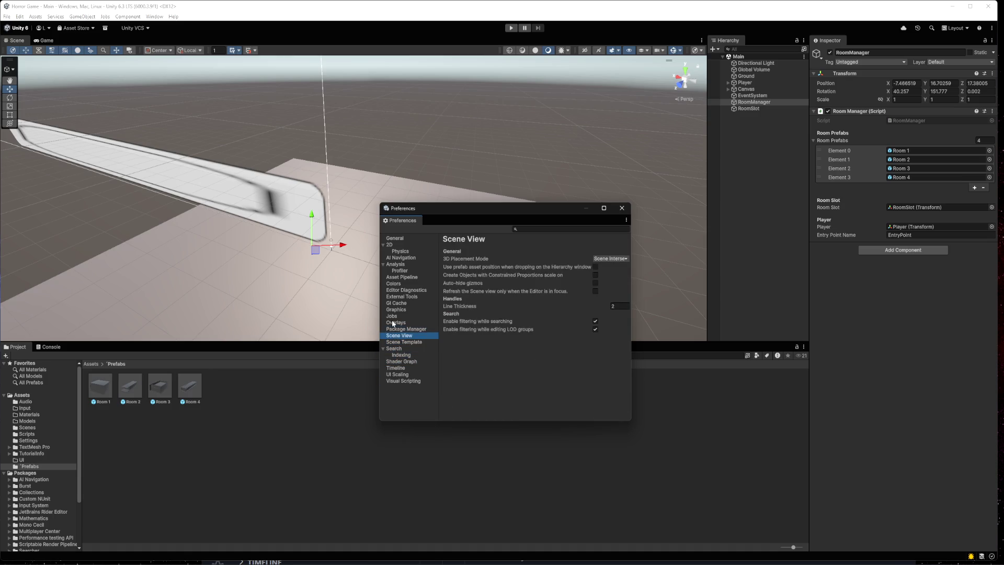
- Browse Overlays, Jobs, Graphics, Physics, Profiler and General preferences, then close Preferences
click(394, 323)
click(395, 317)
click(394, 312)
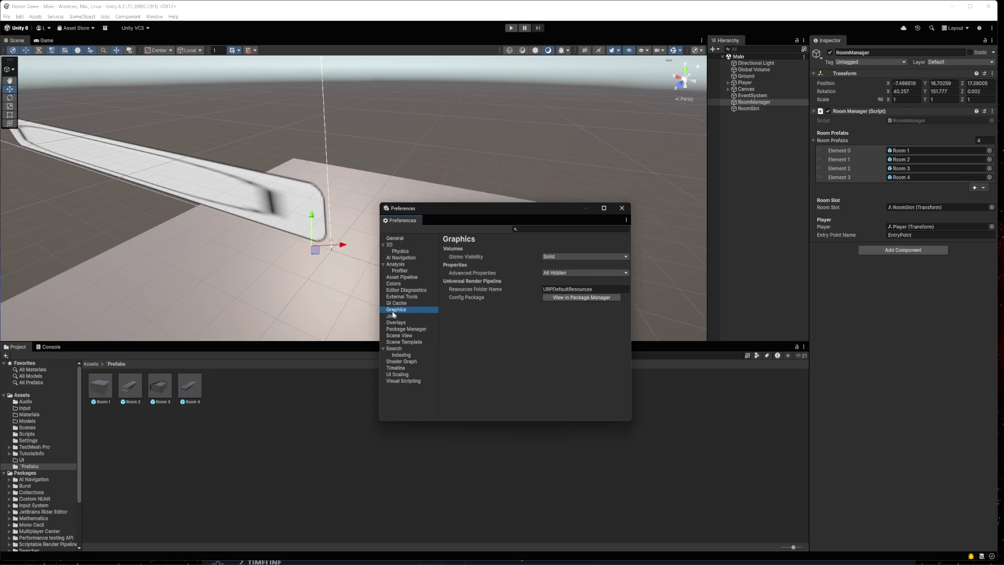
click(400, 252)
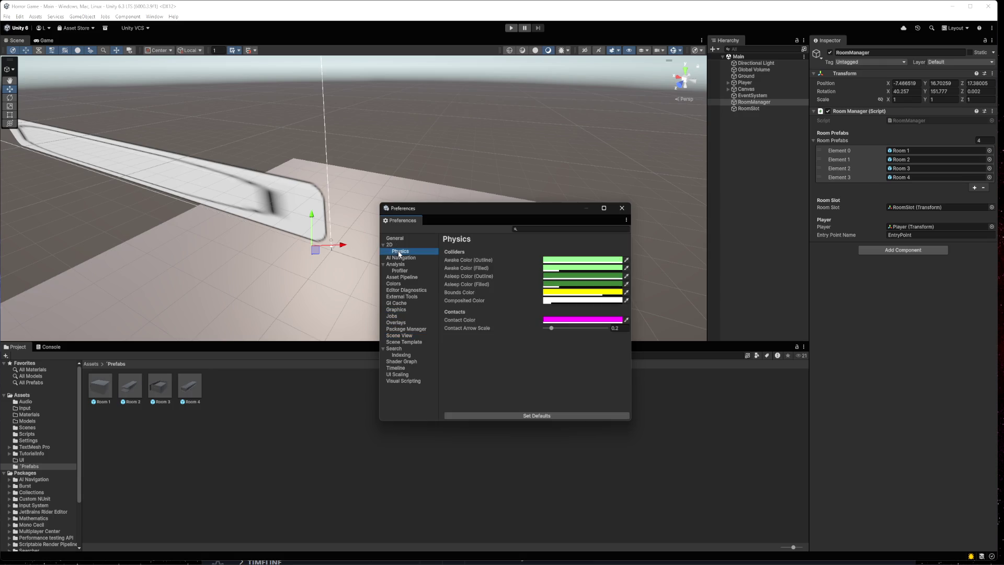
click(400, 258)
click(398, 265)
click(397, 272)
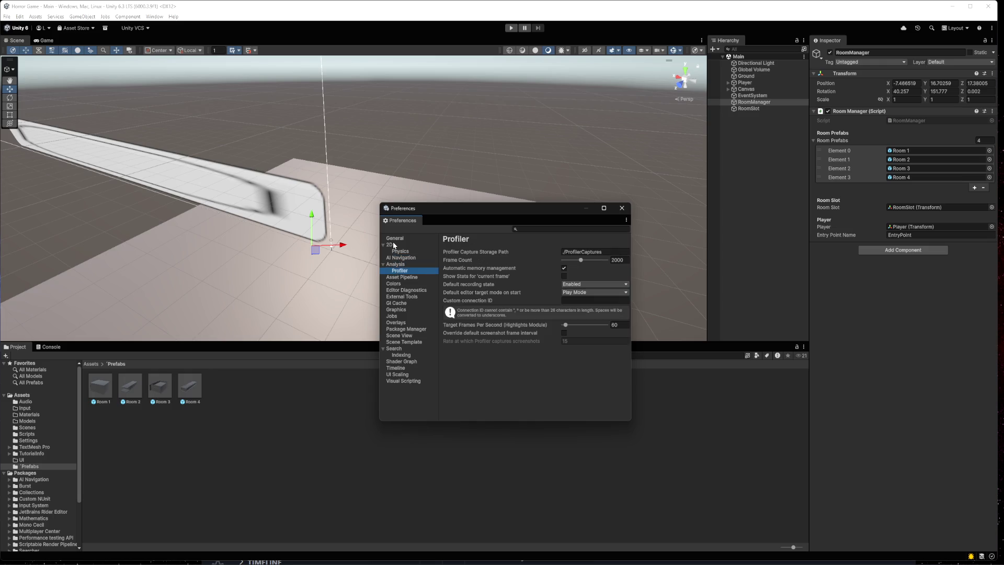
click(398, 252)
click(394, 239)
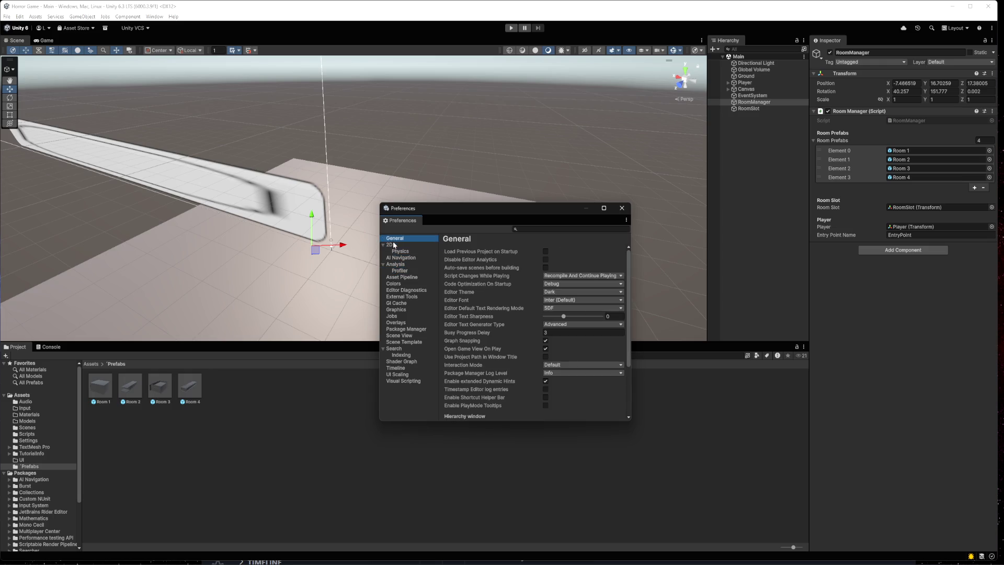
scroll(526, 315, down, 3)
scroll(523, 316, up, 3)
click(621, 210)
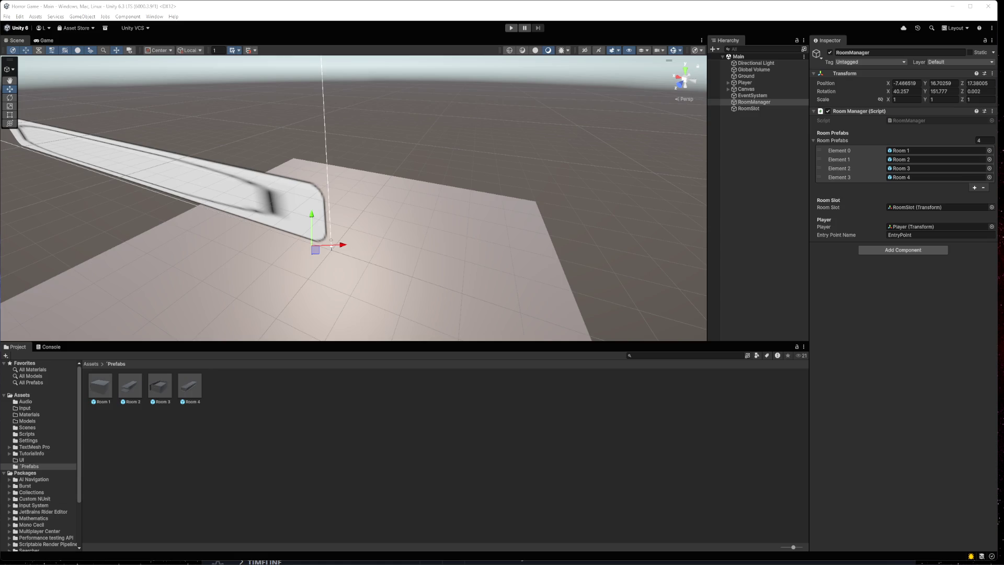
- Play the Main scene, walk down the corridor, open the door with E, and enter the next room
click(511, 27)
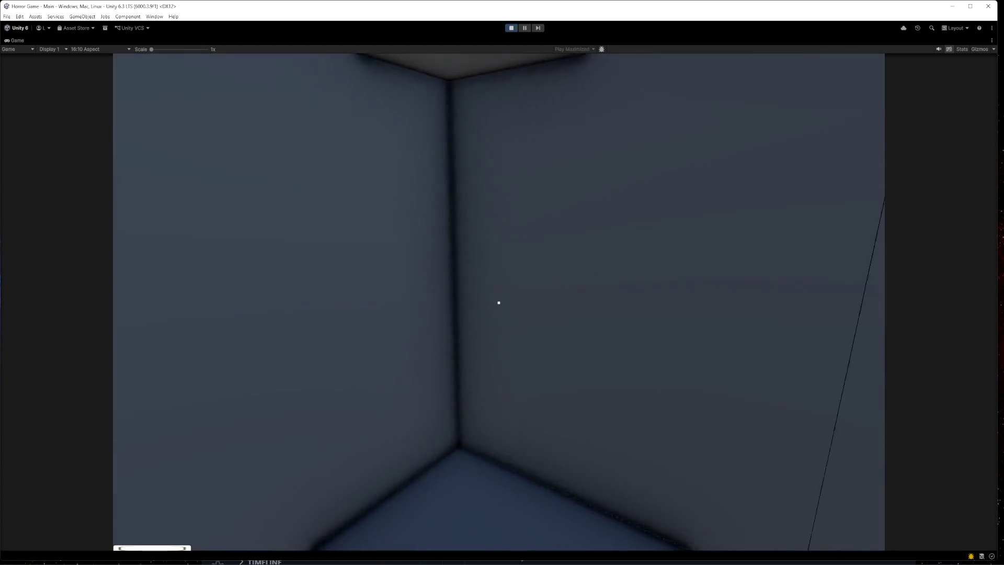
key(w)
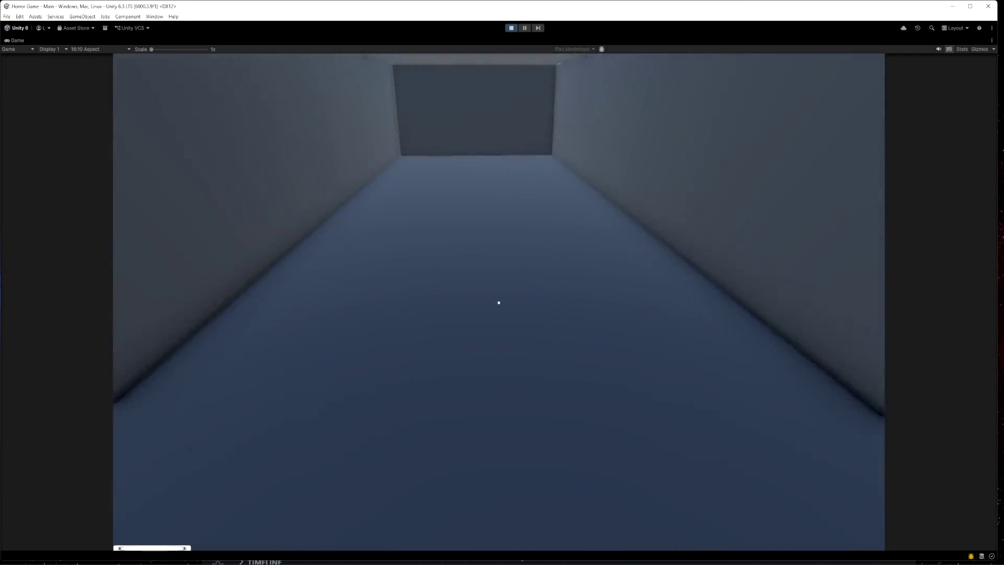
key(w)
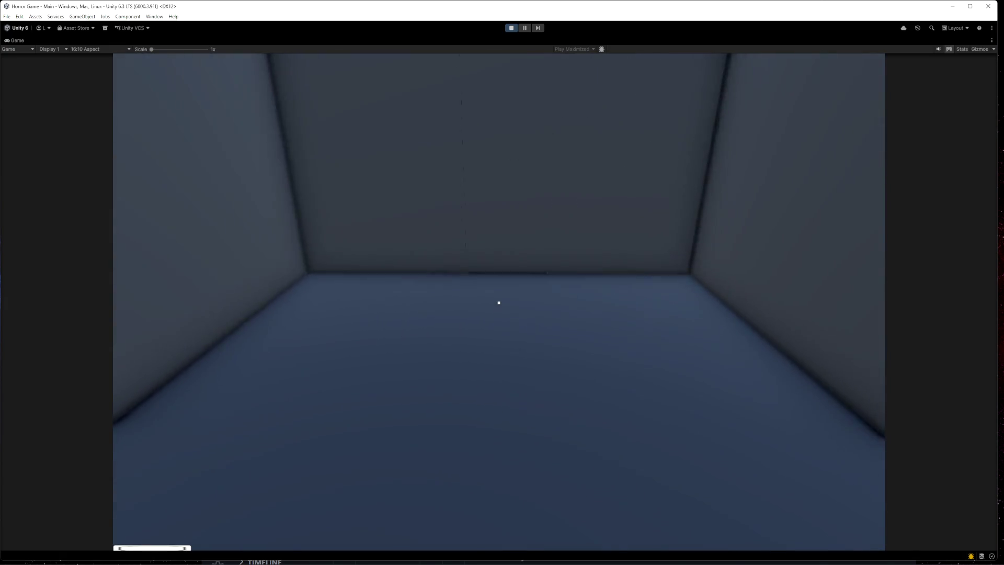
key(e)
key(w)
key(w)
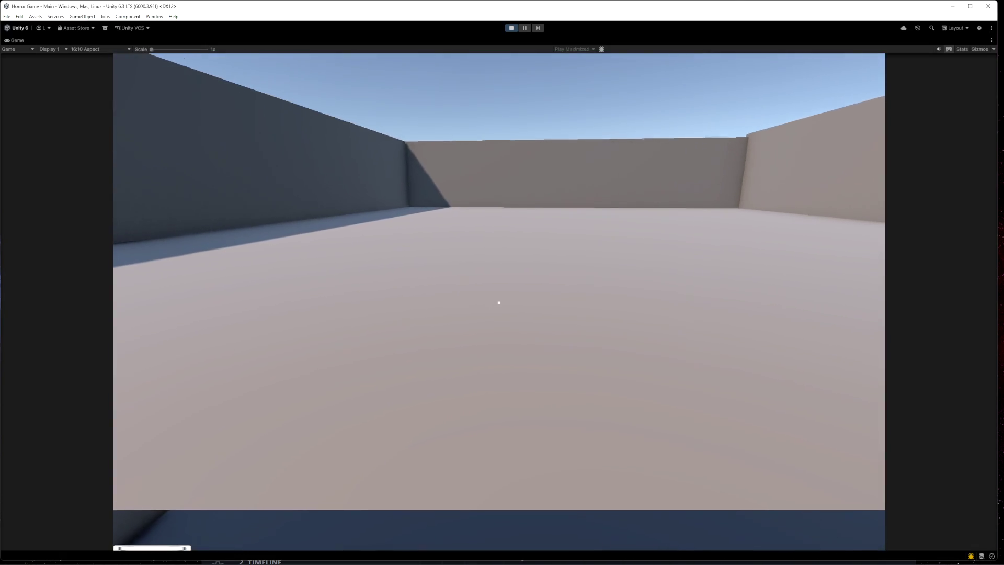
key(w)
key(w)
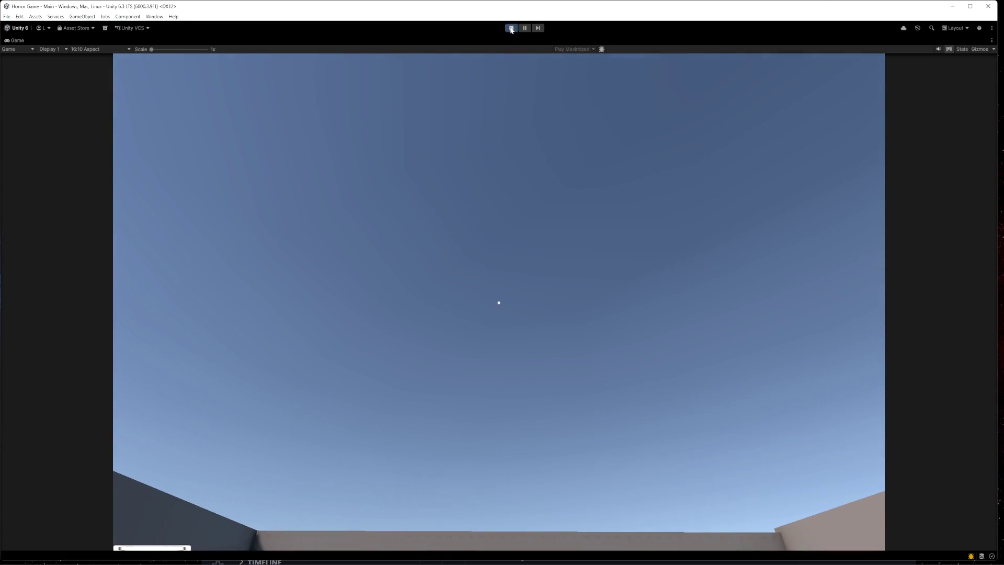
- Exit Play mode and select the Scripts folder to list its eight scripts
click(512, 29)
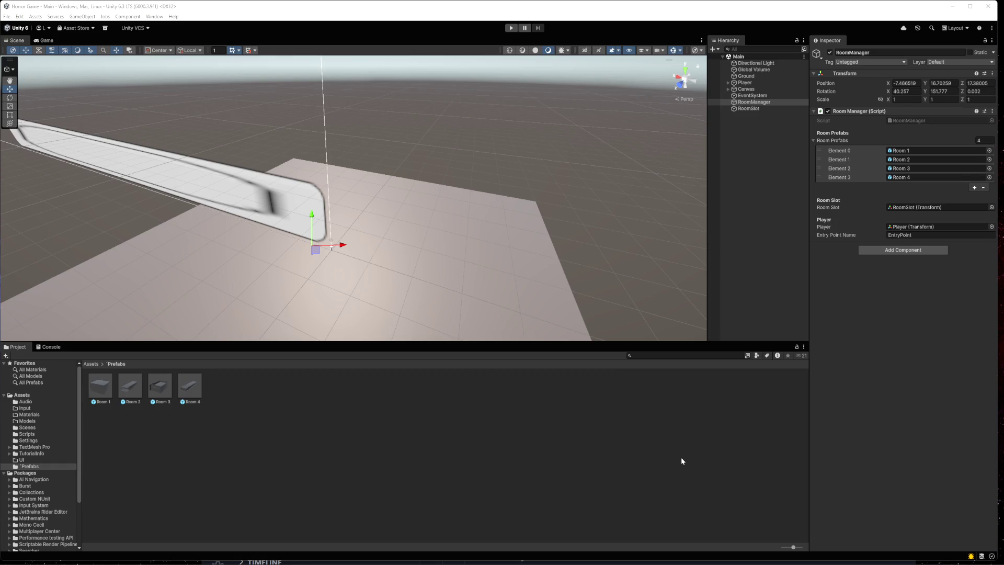
click(26, 434)
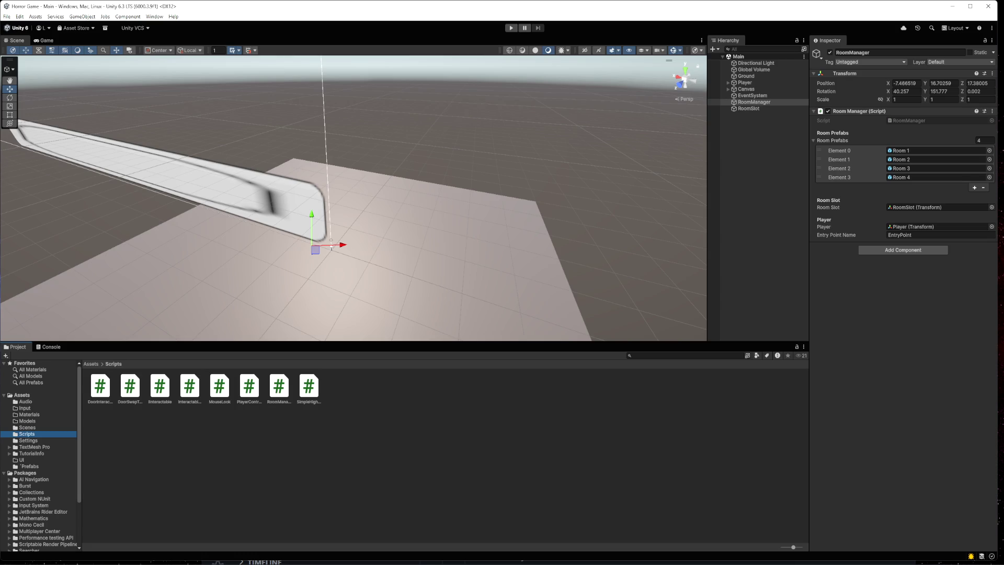
- Replace DoorSwapTrigger.cs with the revised playerInside version, save it, and return to Unity
double_click(129, 389)
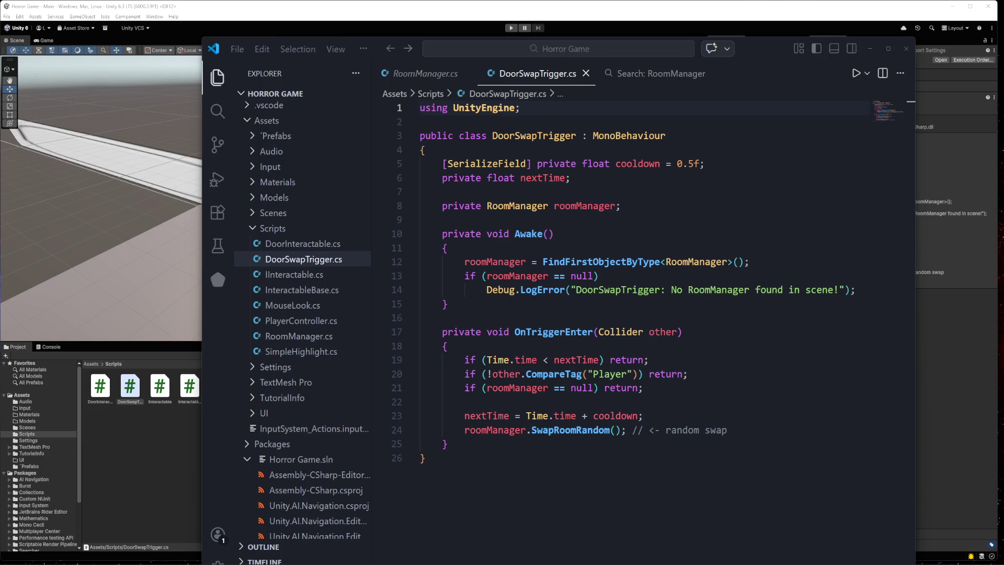
click(423, 444)
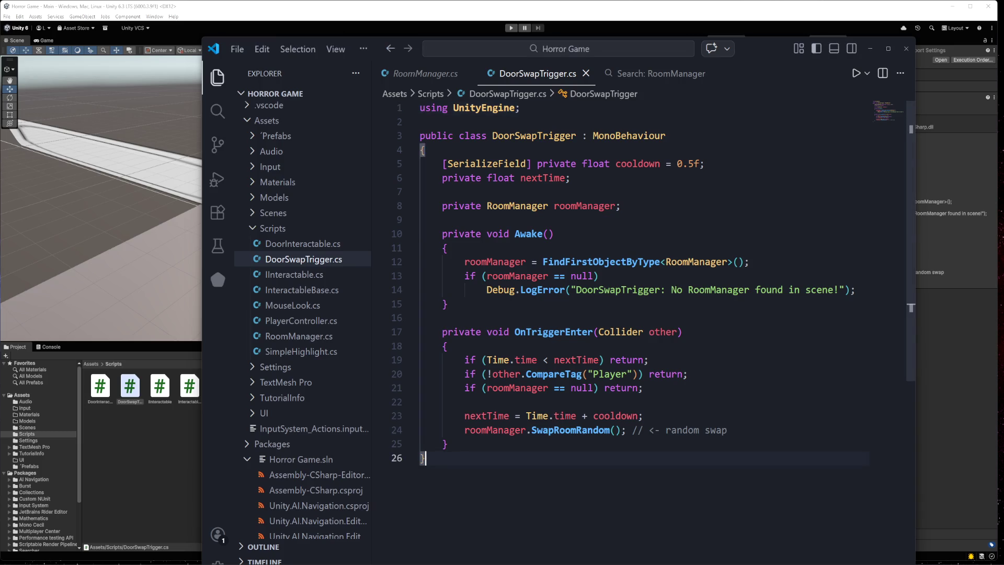
key(ctrl+a)
key(ctrl+v)
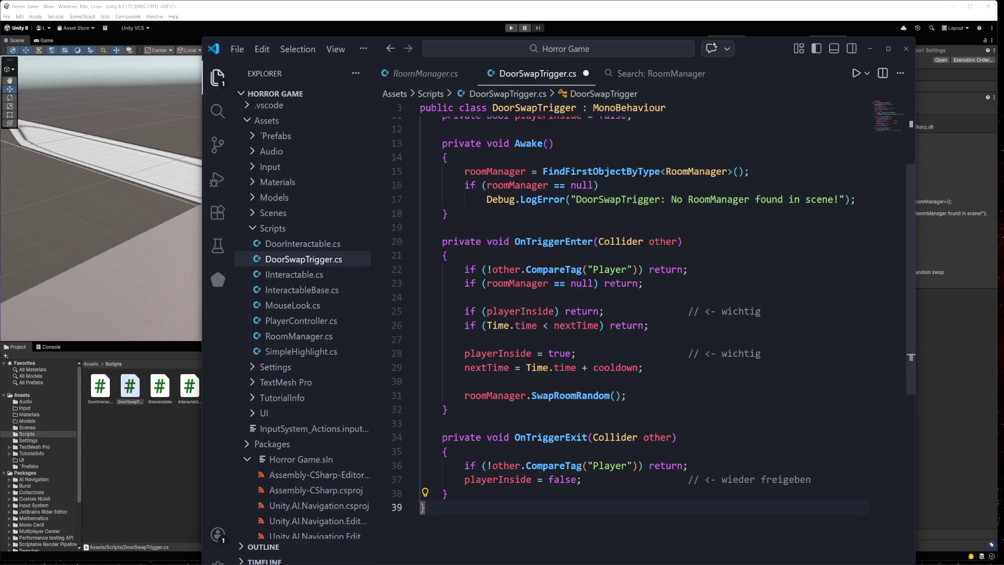
key(ctrl+s)
click(163, 464)
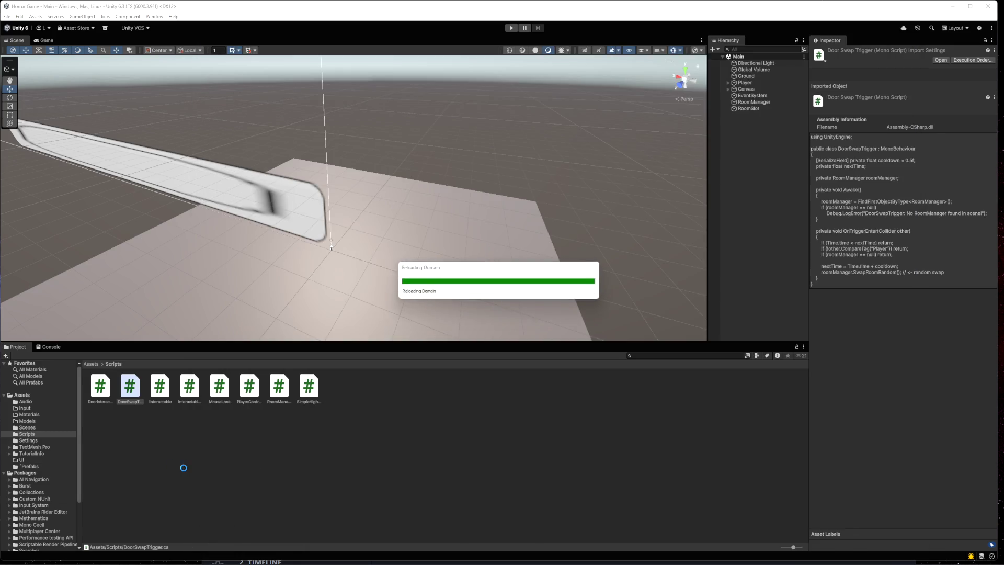
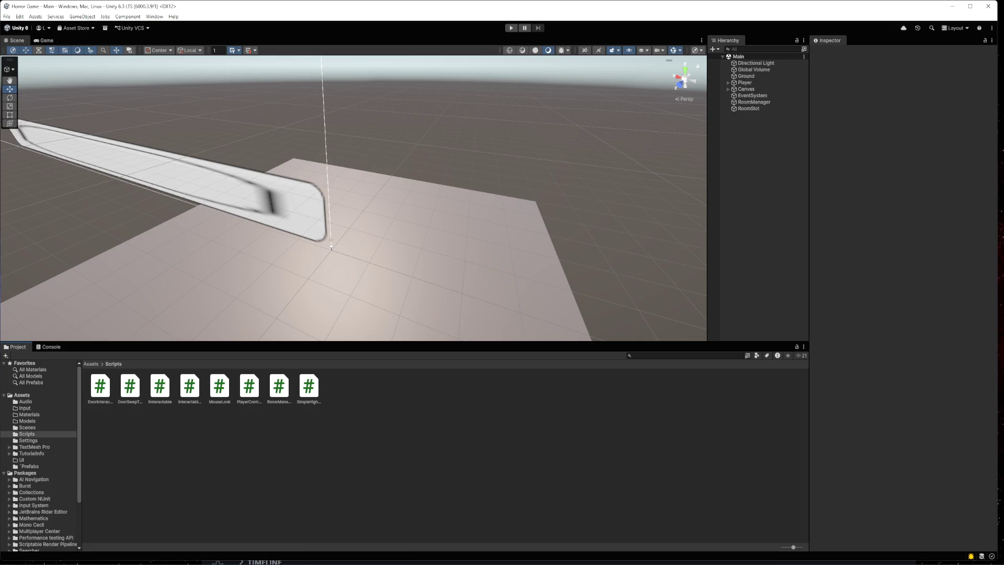
- Switch to VS Code, open PlayerController.cs and select all of its code
key(alt+Tab)
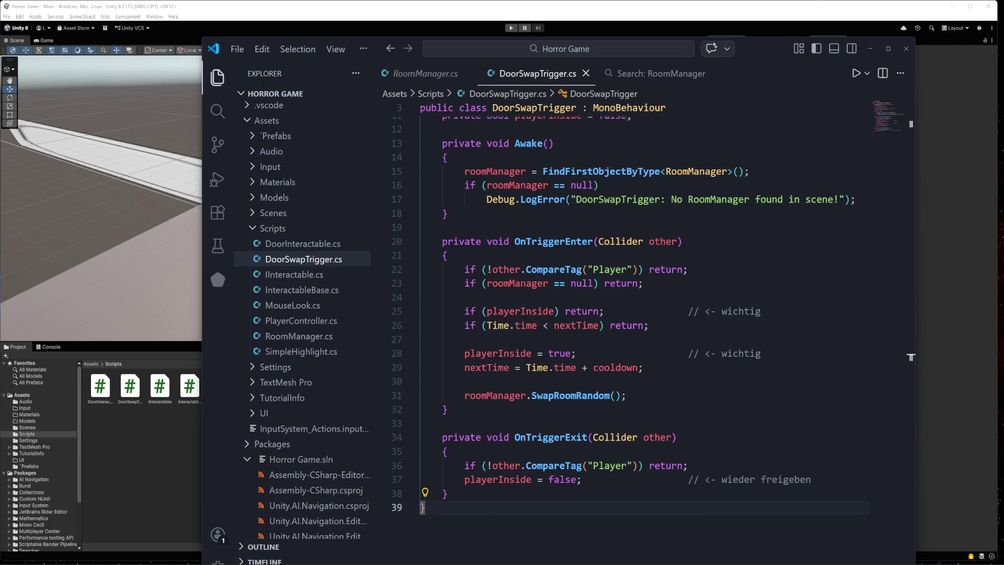
click(300, 321)
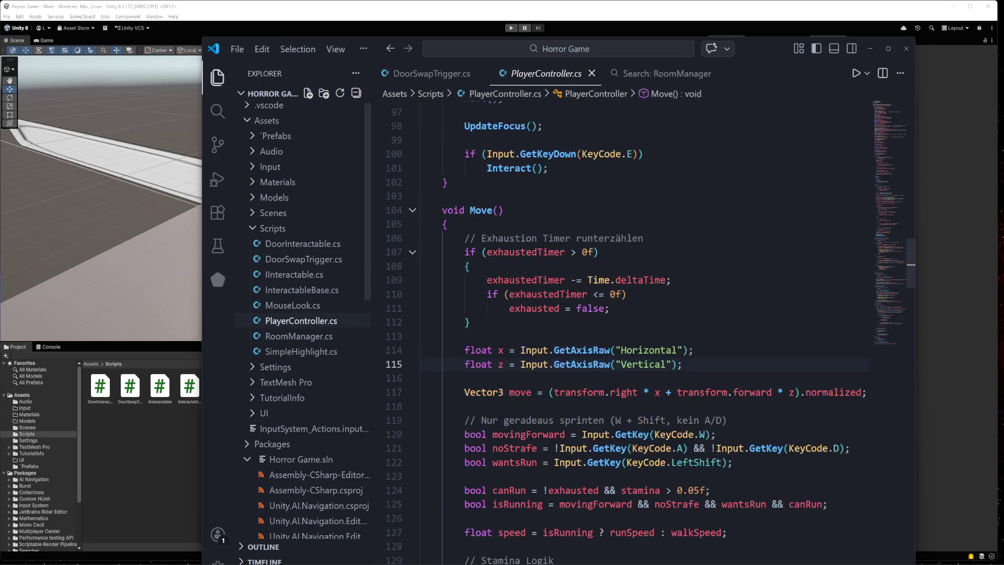
key(ctrl+a)
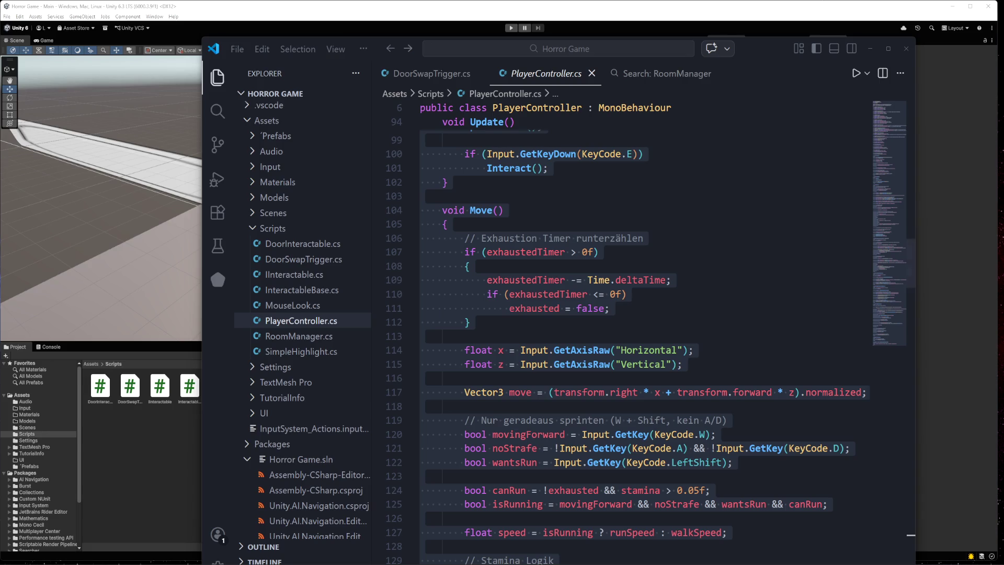
- Overwrite RoomManager.cs with the recursive FindEntry version and return to Unity to recompile
click(287, 336)
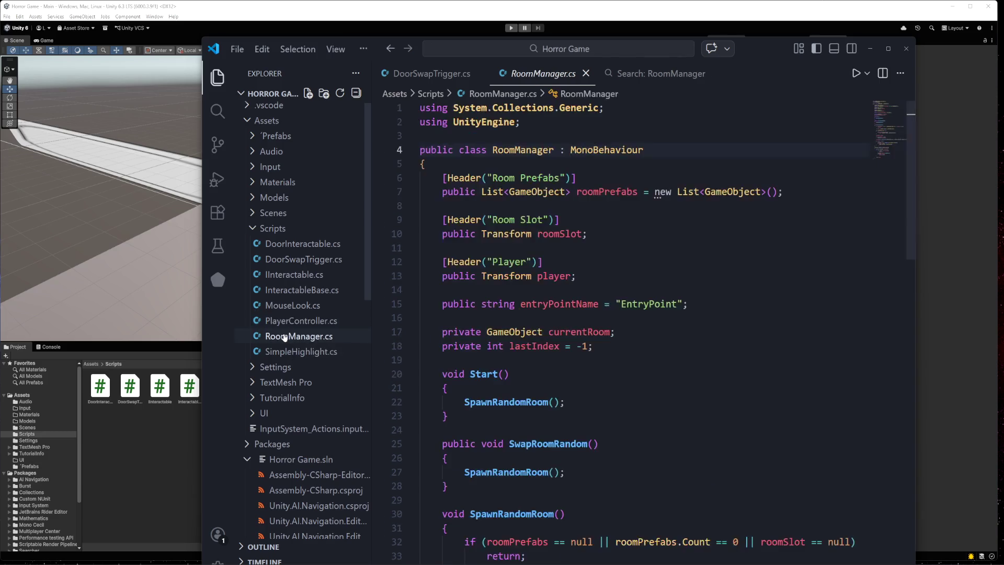
click(445, 416)
key(ctrl+a)
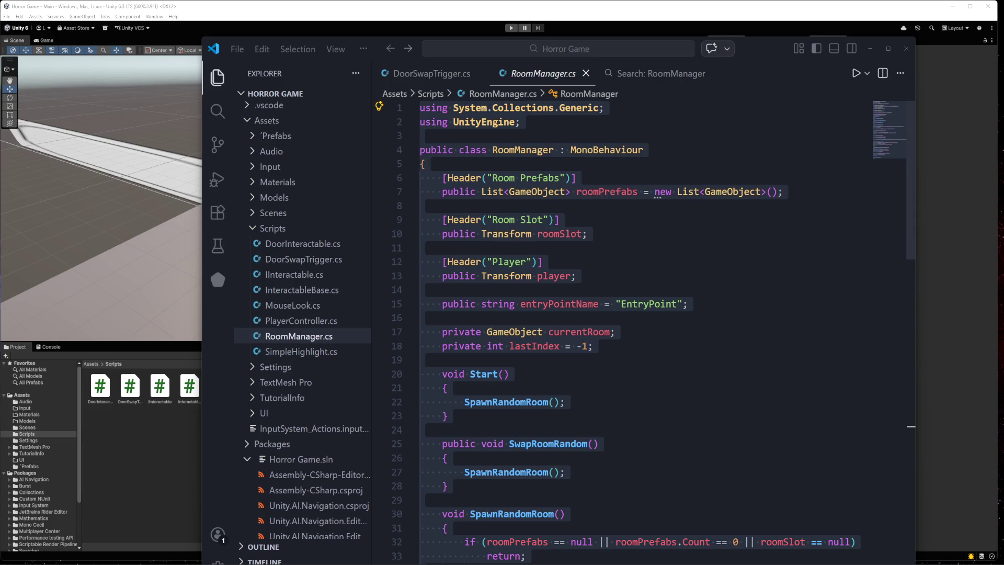
click(448, 416)
key(ctrl+a)
key(ctrl+v)
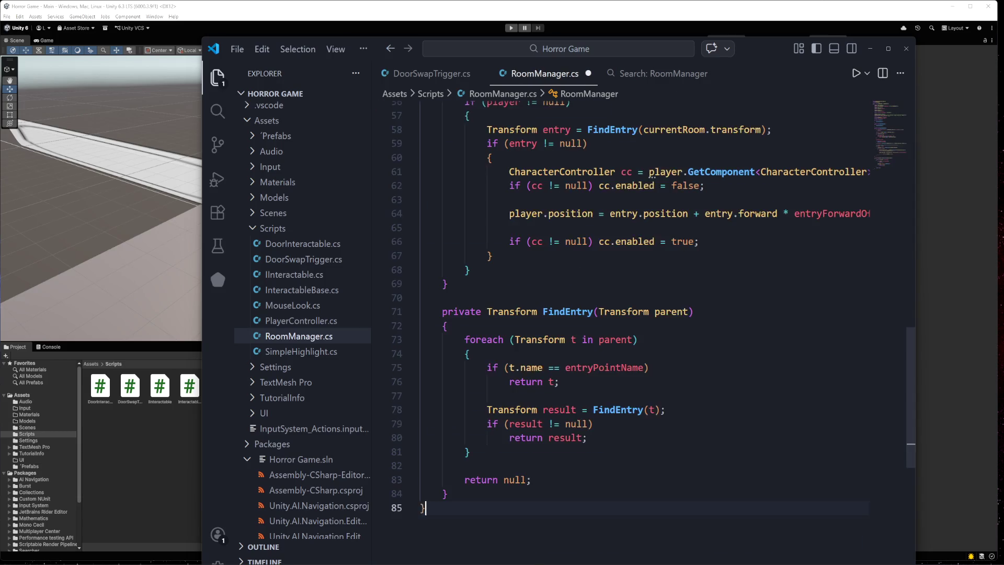
click(588, 438)
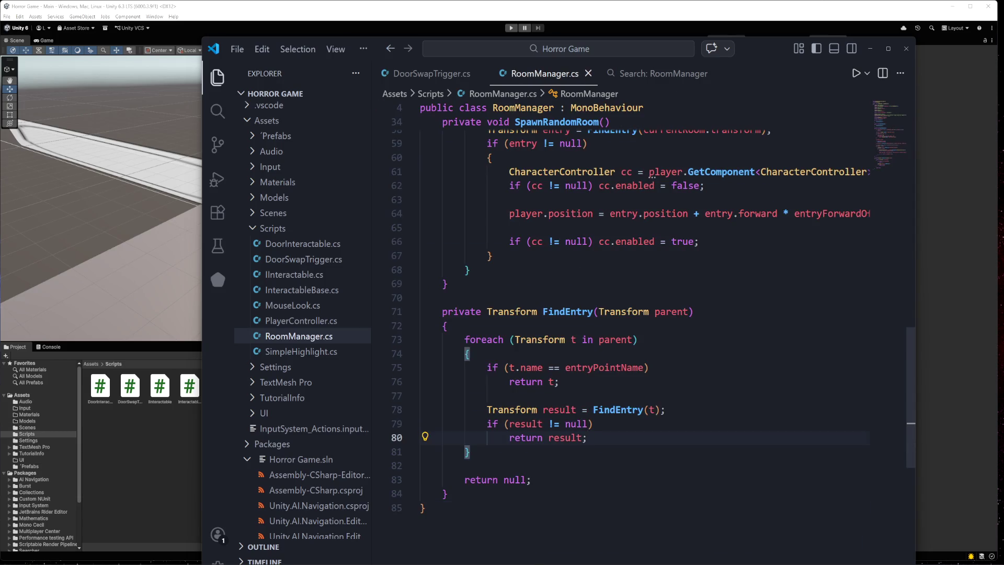
key(alt+Tab)
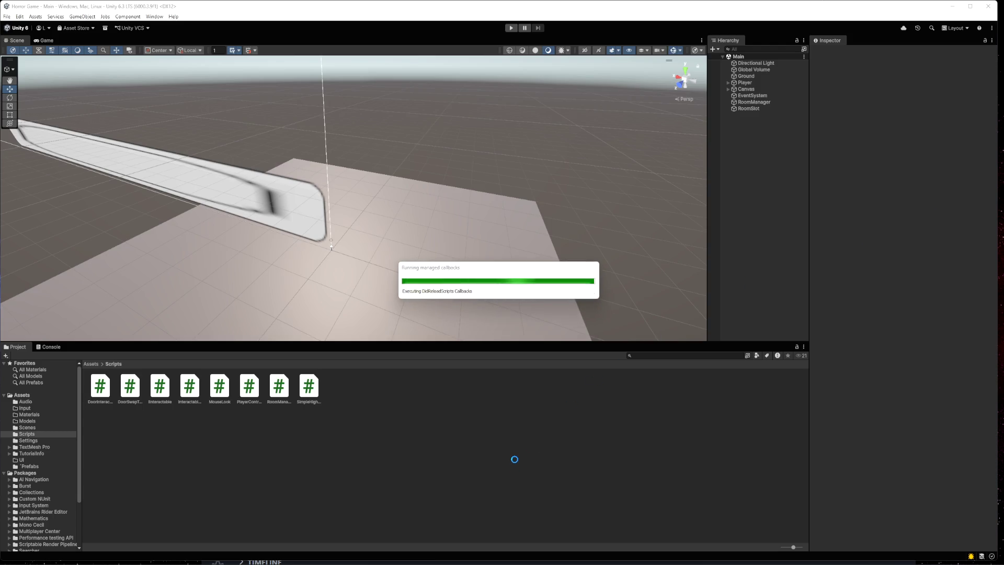
click(511, 29)
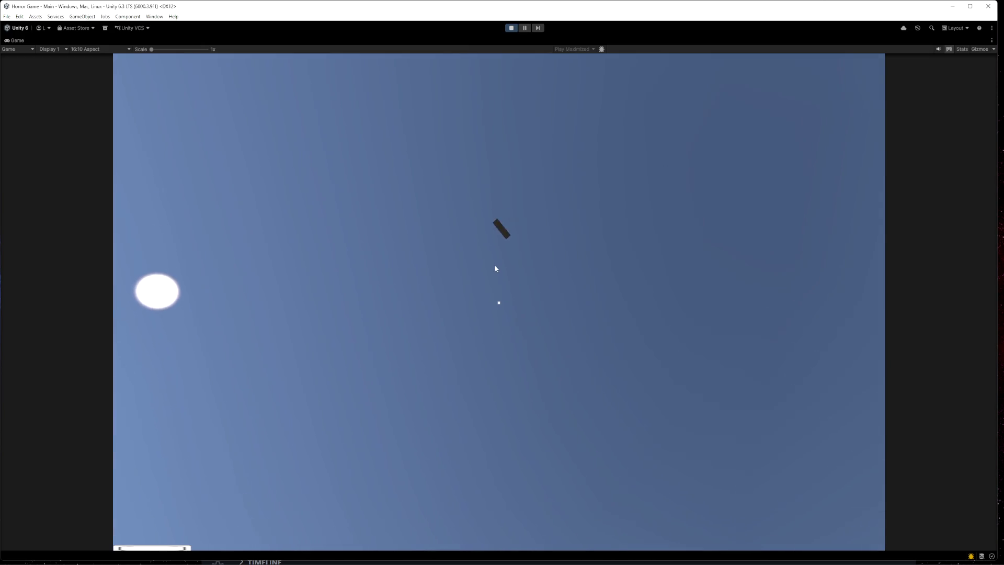
click(512, 29)
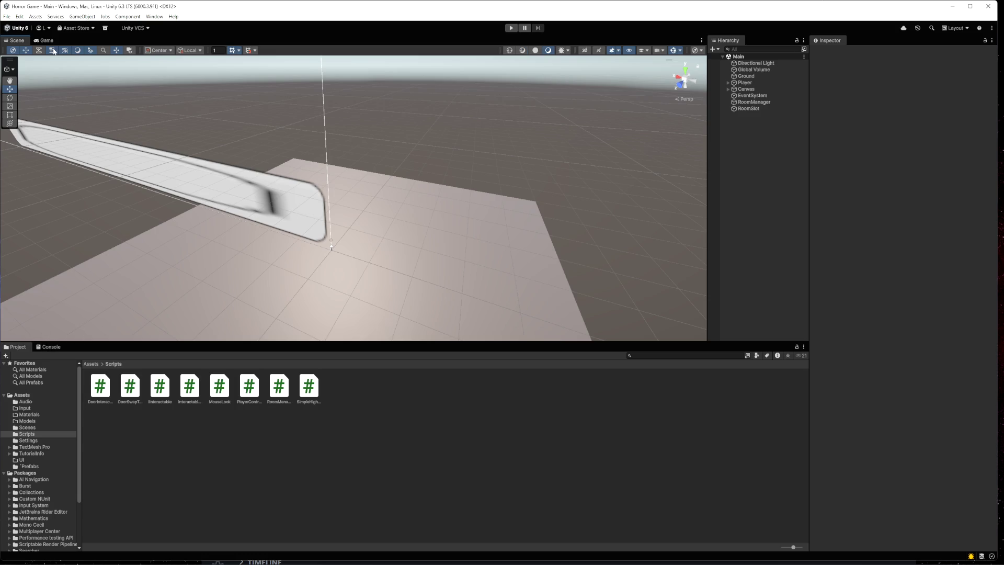
- Open the Room 1 and Room 2 prefabs and check their EntryPoint and Exitpoint positions
click(29, 467)
double_click(101, 387)
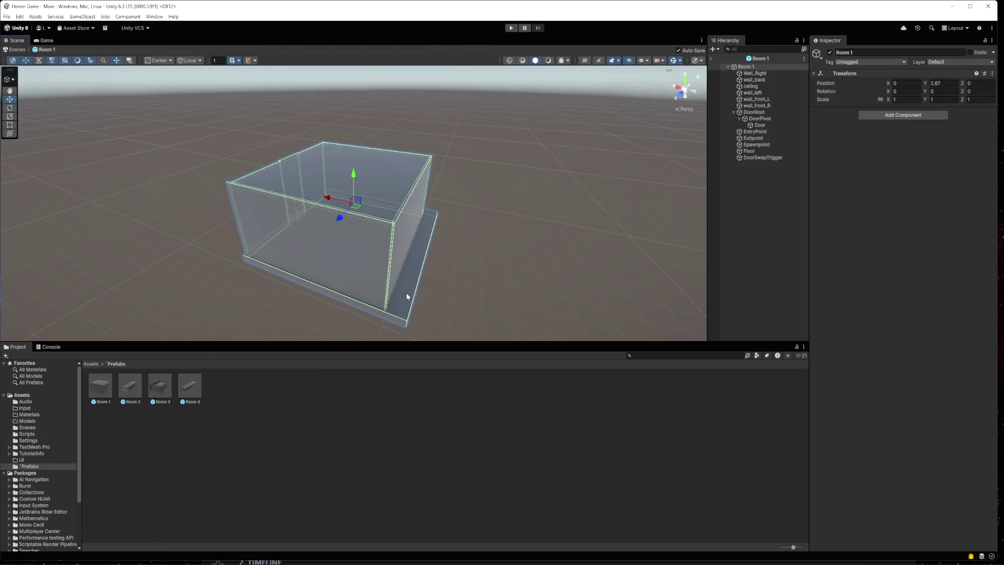
click(408, 296)
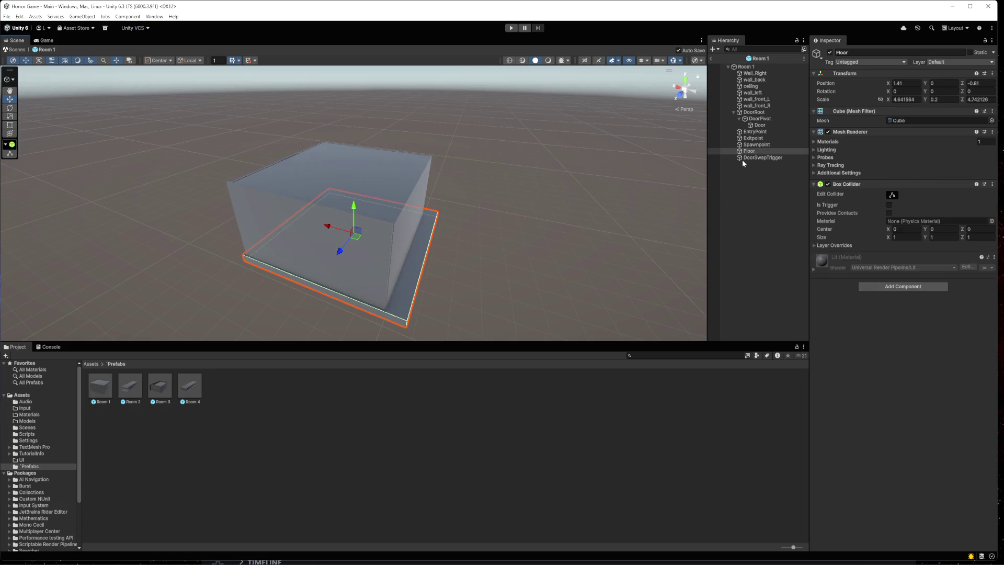
click(753, 139)
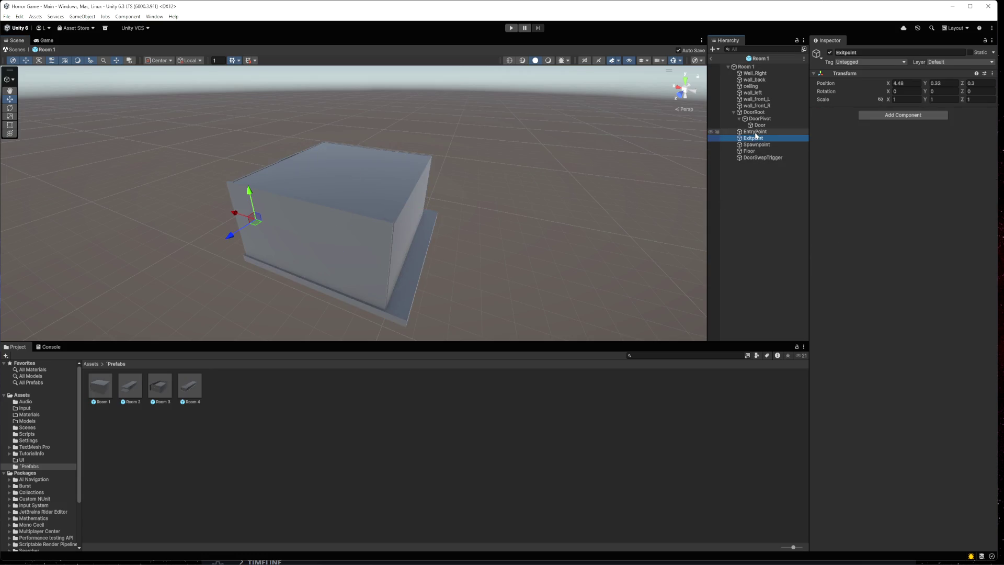
click(756, 132)
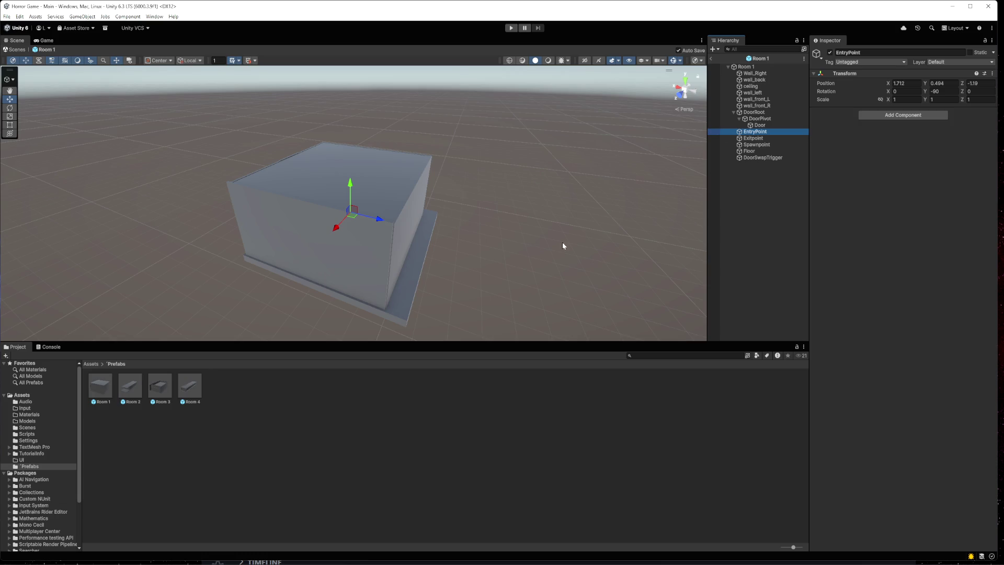
mouse_move(563, 246)
mouse_down()
mouse_move(437, 195)
mouse_move(469, 128)
mouse_move(465, 198)
mouse_up()
double_click(128, 388)
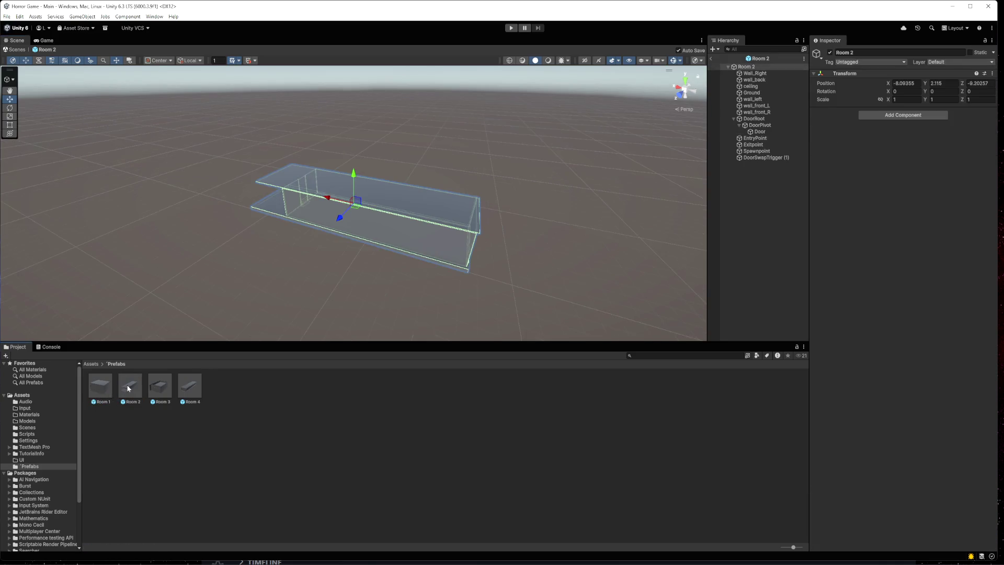
click(762, 140)
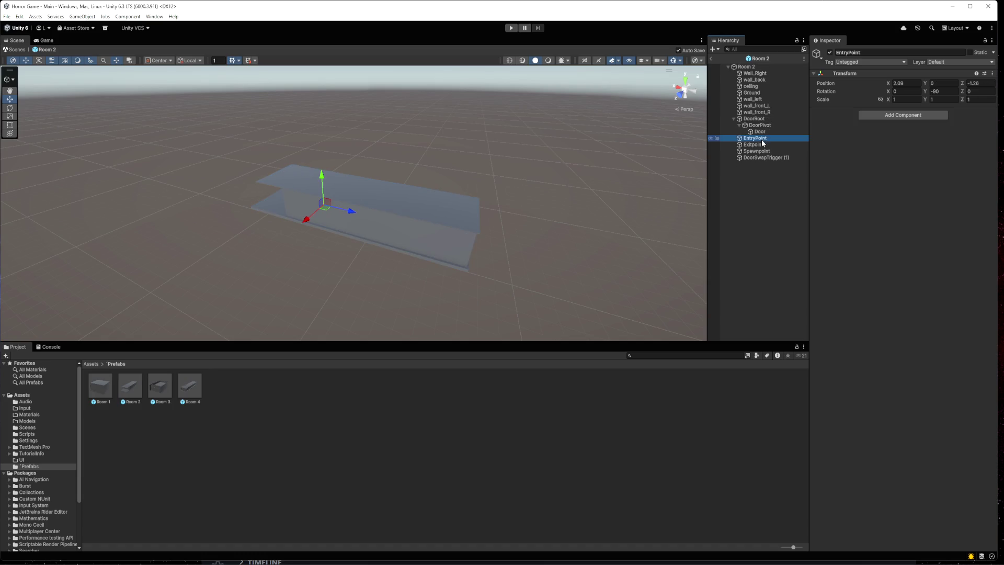
click(762, 146)
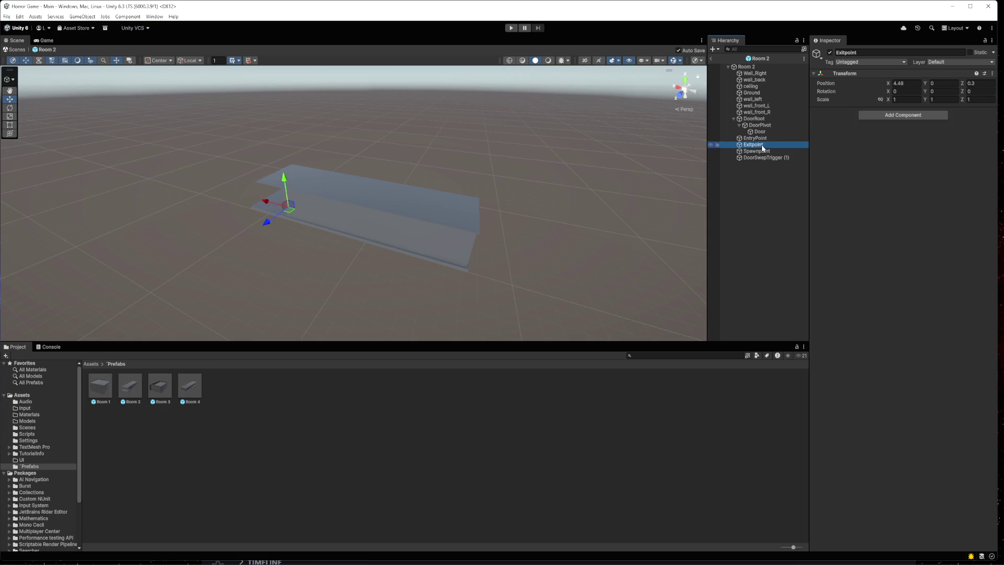
- Inspect the EntryPoint in the Room 3 and Room 4 prefabs up close, then enter Play mode
click(161, 387)
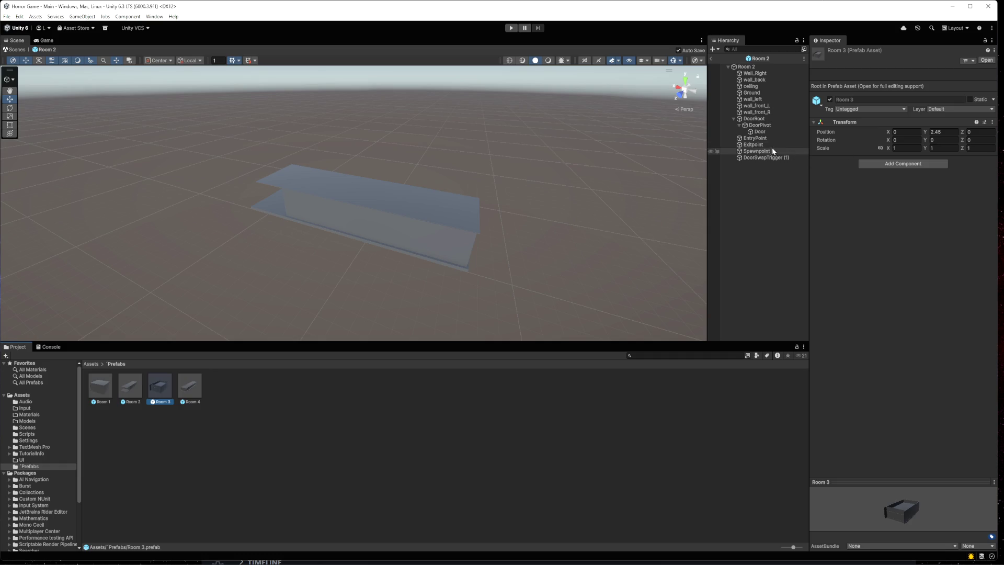
double_click(161, 387)
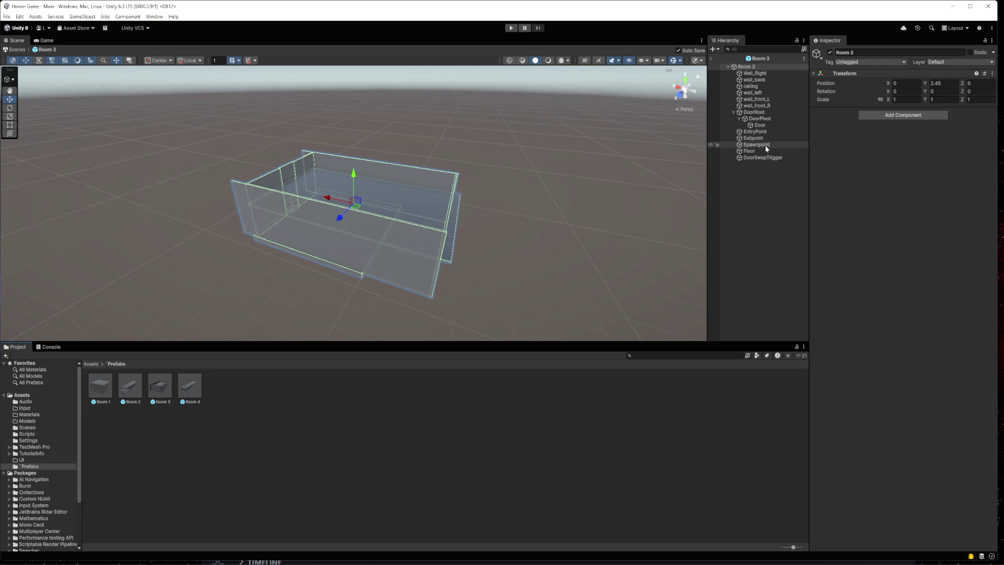
click(770, 132)
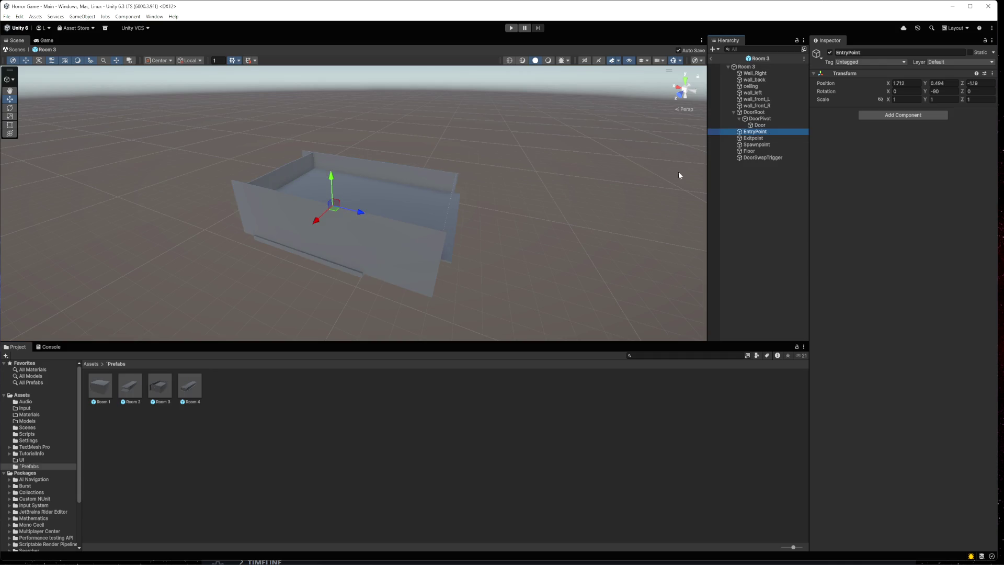
key(f)
drag(419, 168, 437, 140)
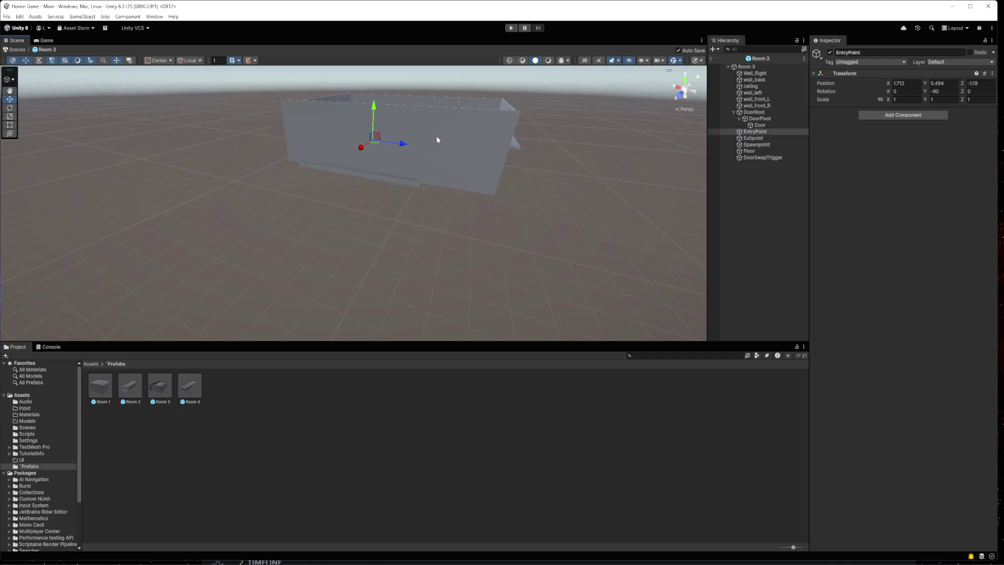
double_click(186, 392)
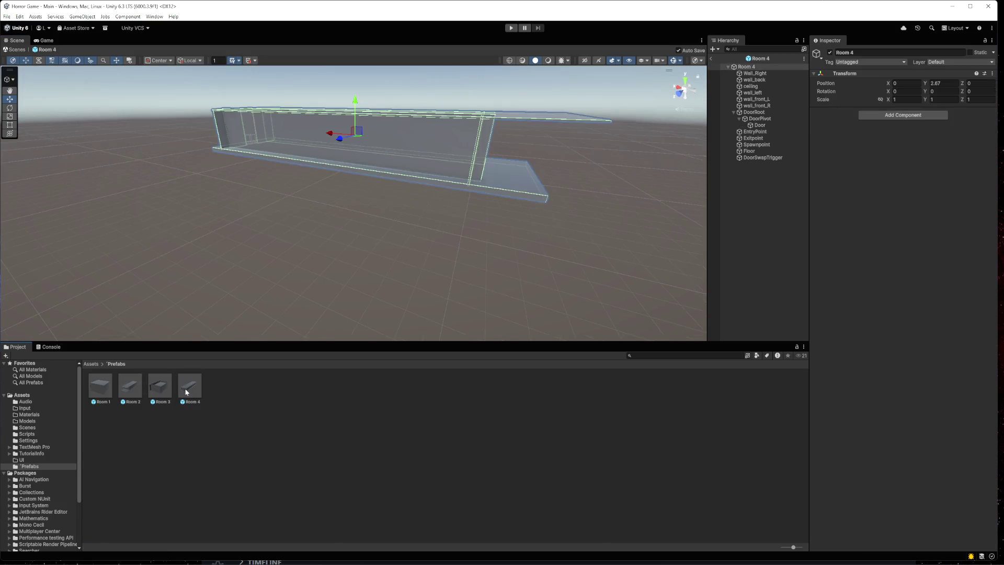
click(774, 131)
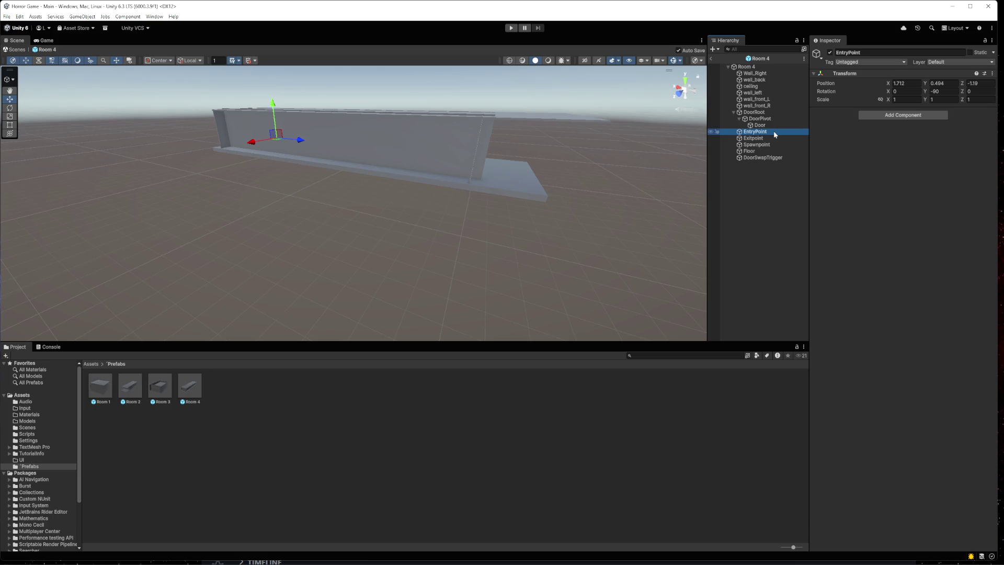
drag(424, 140, 421, 247)
mouse_move(382, 183)
mouse_down()
mouse_move(352, 61)
mouse_move(357, 250)
mouse_up()
scroll(357, 250, up, 1)
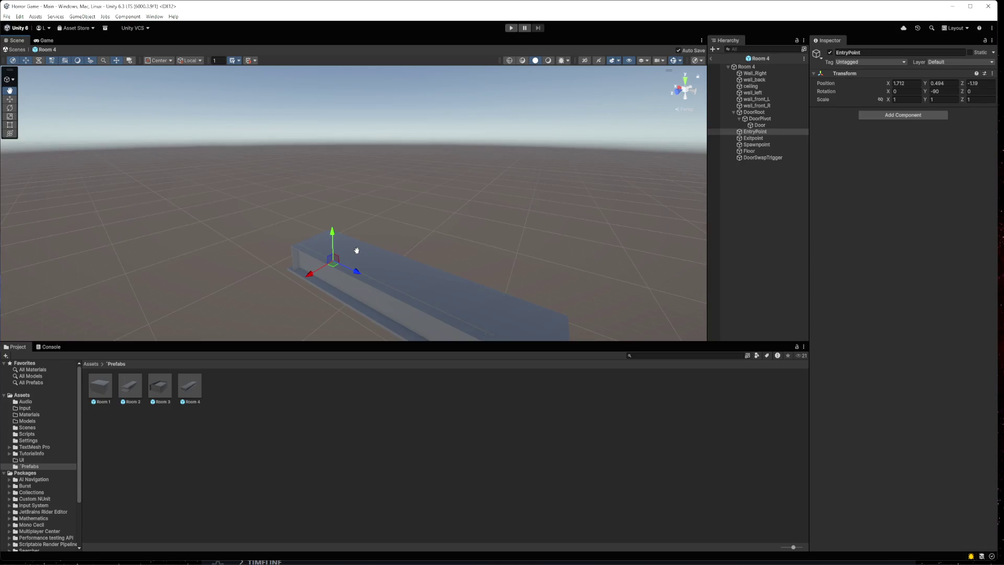
click(513, 27)
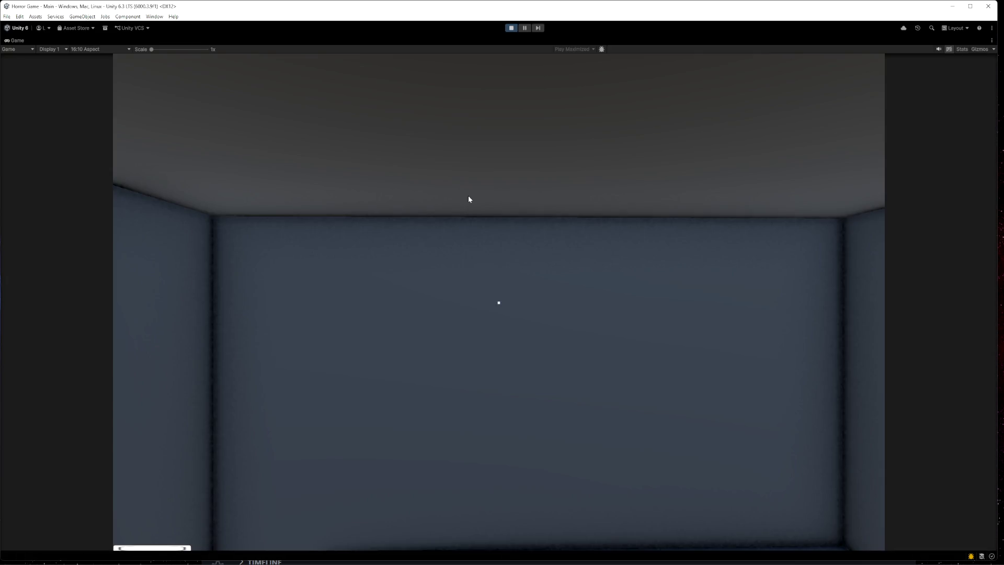
- Open the door with E, walk the corridor through the next doors, then exit Play mode
click(468, 196)
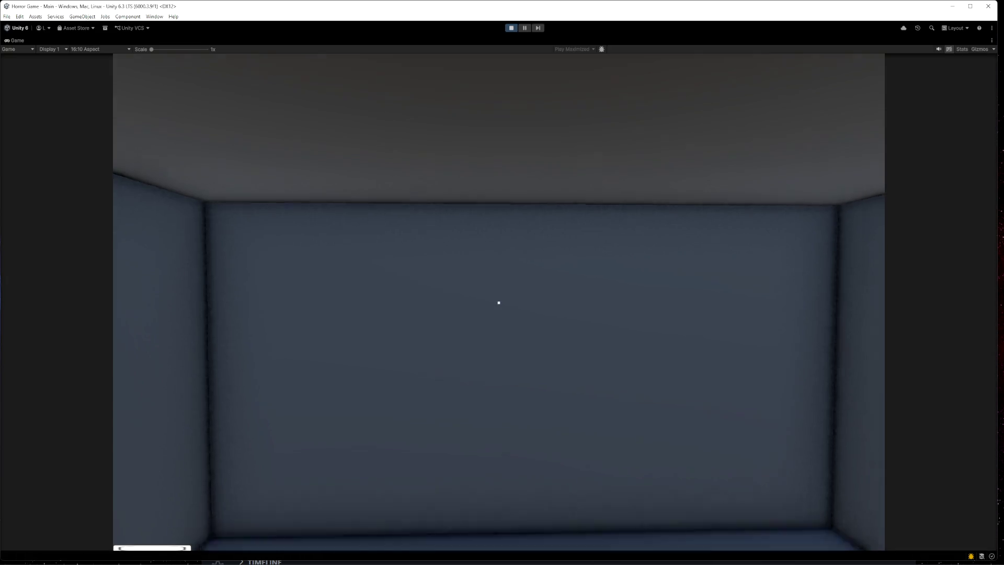
key(e)
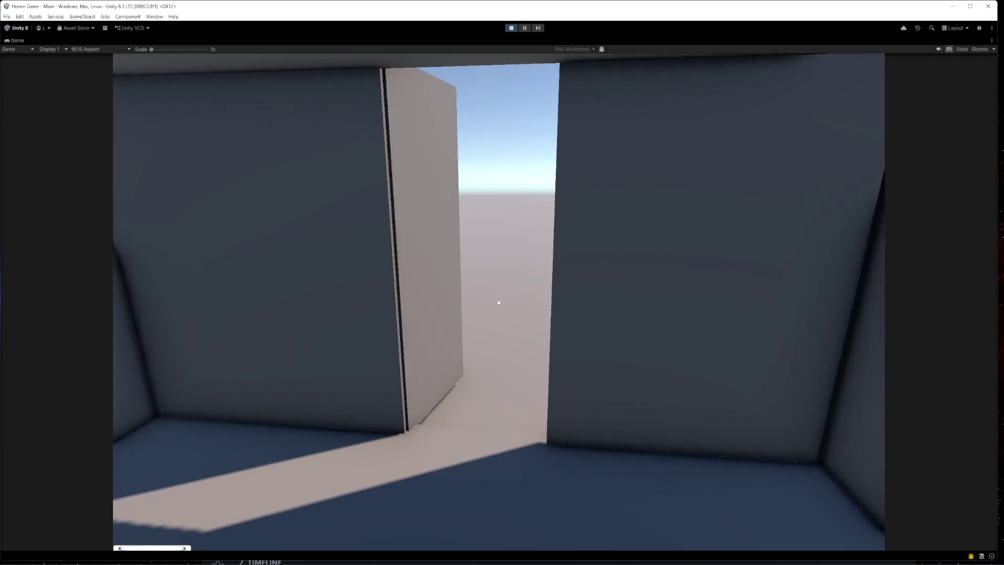
key(w)
mouse_move(499, 303)
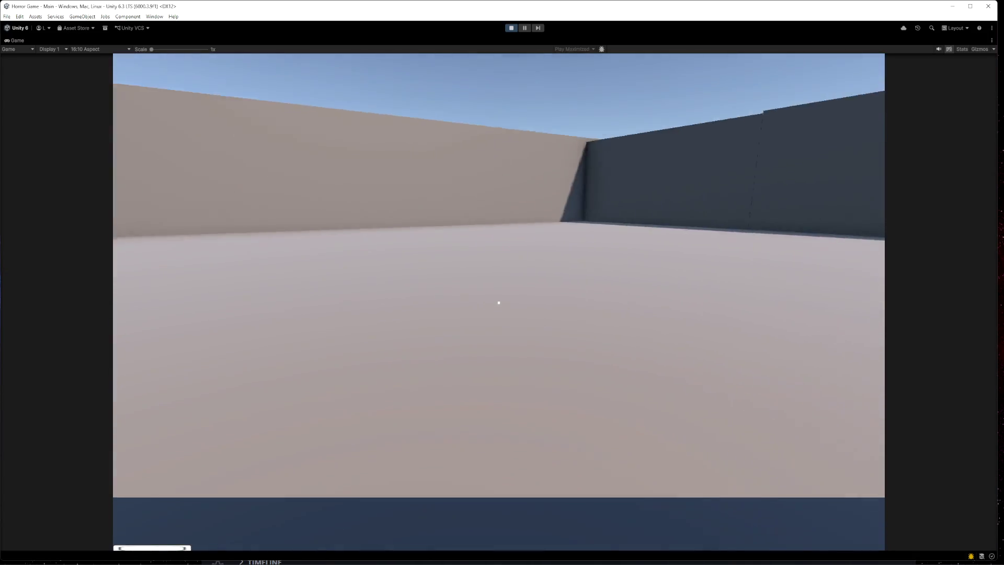
key(w)
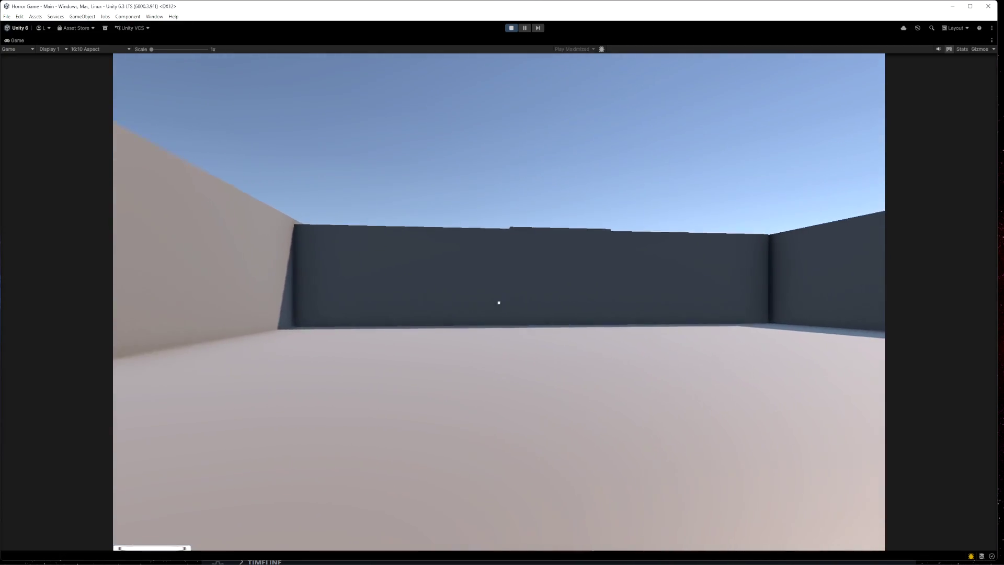
key(e)
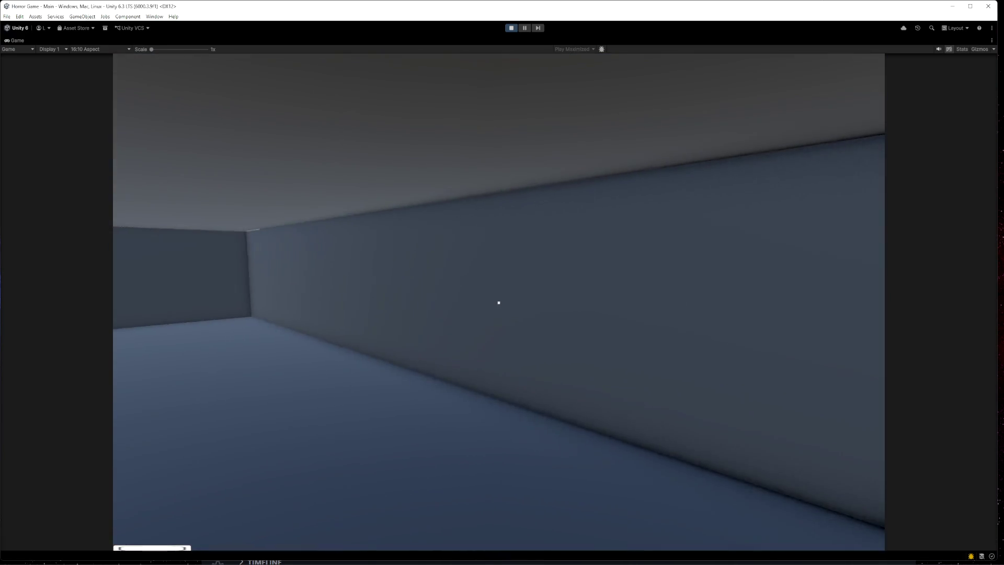
key(w)
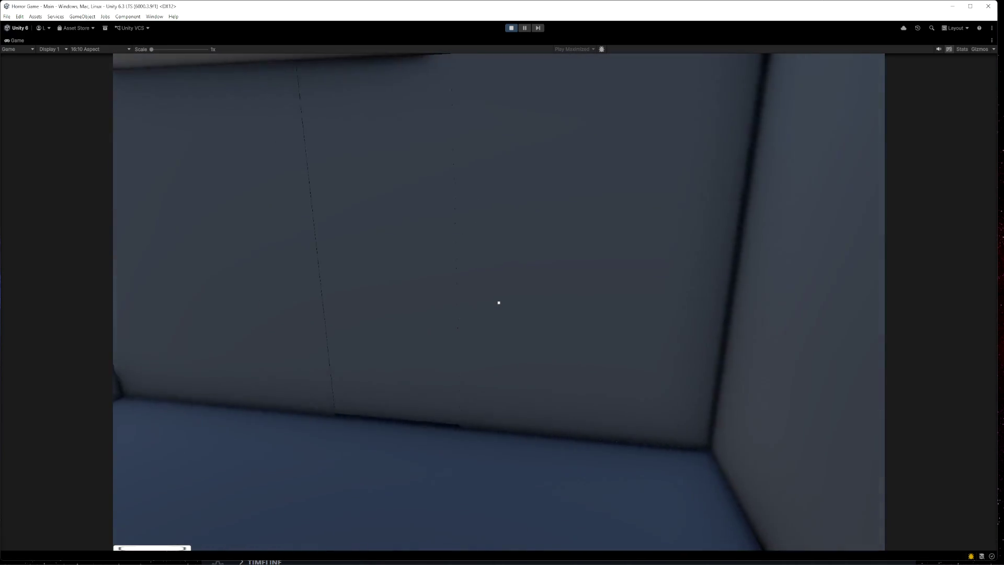
key(w)
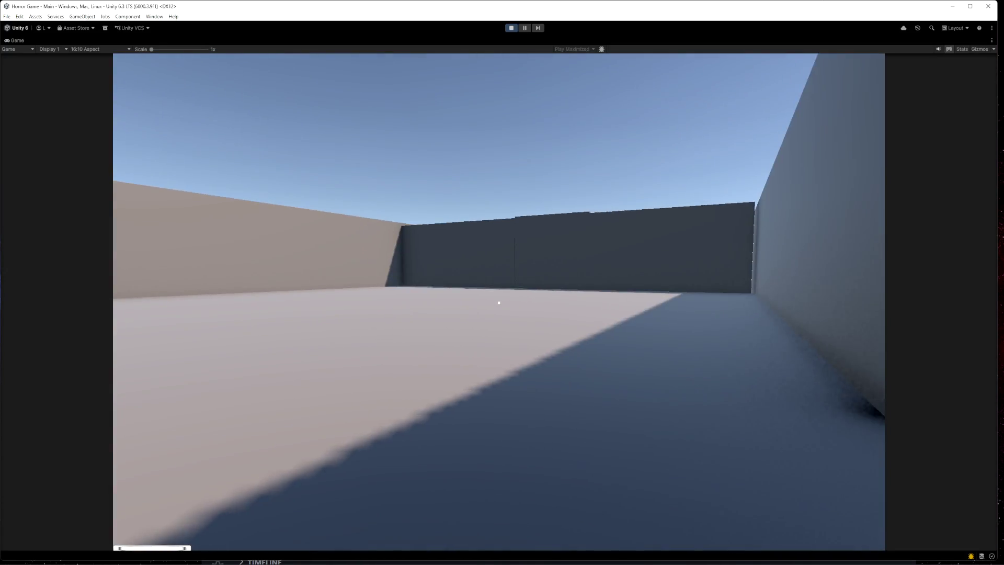
key(e)
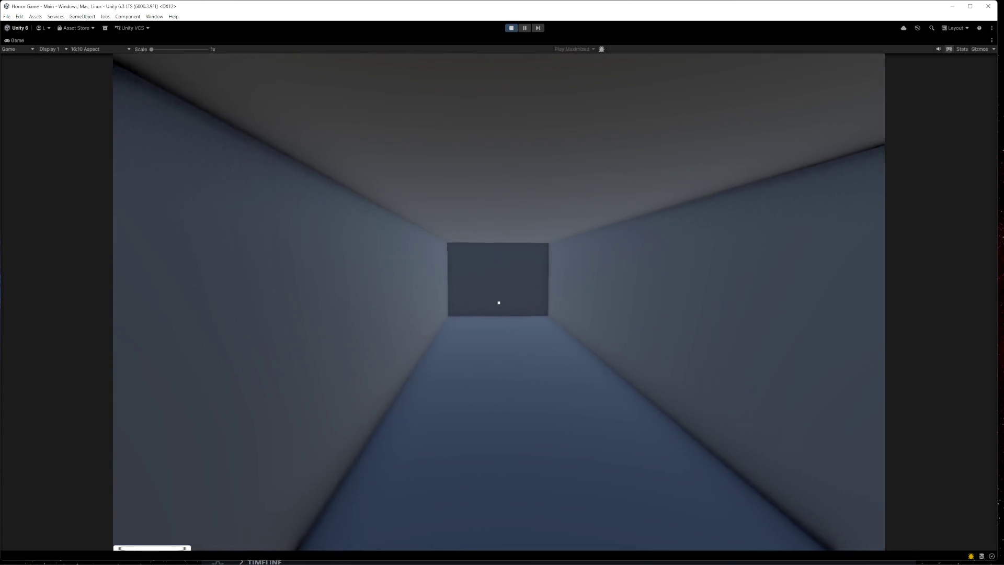
key(ctrl+p)
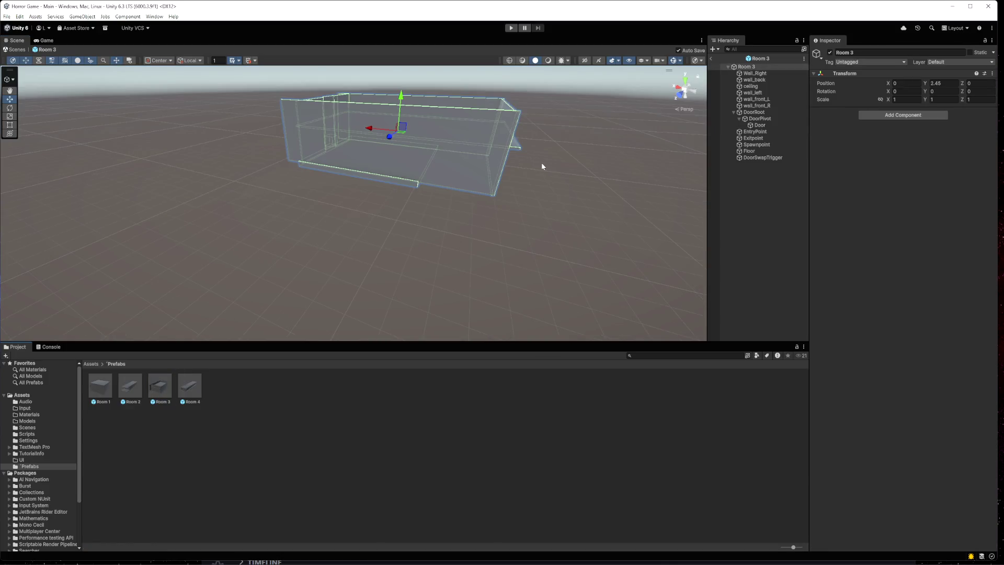
- Move Room 3's ceiling from Y 1.37 to 1.82 onto the walls and start Play mode
drag(542, 167, 535, 246)
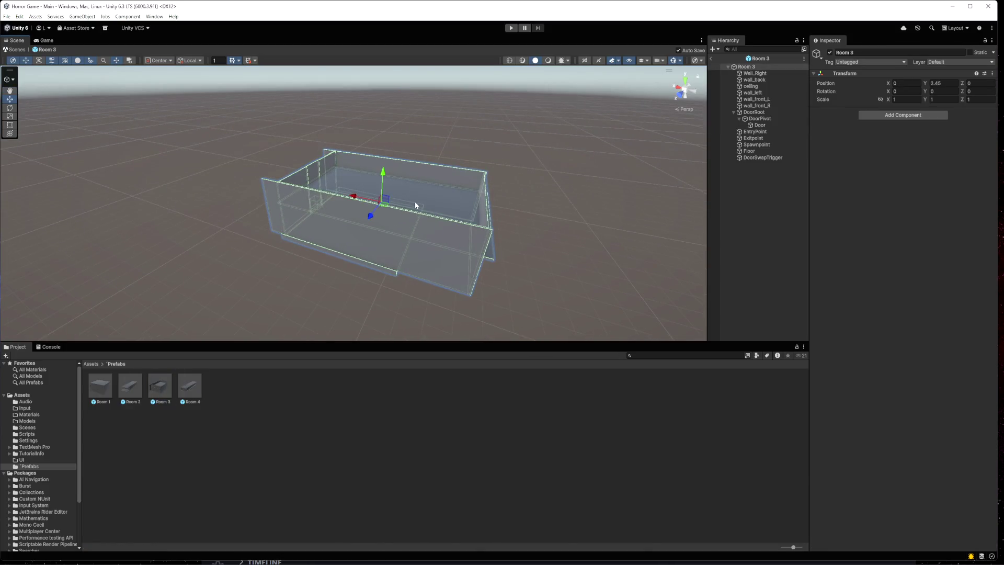
click(416, 205)
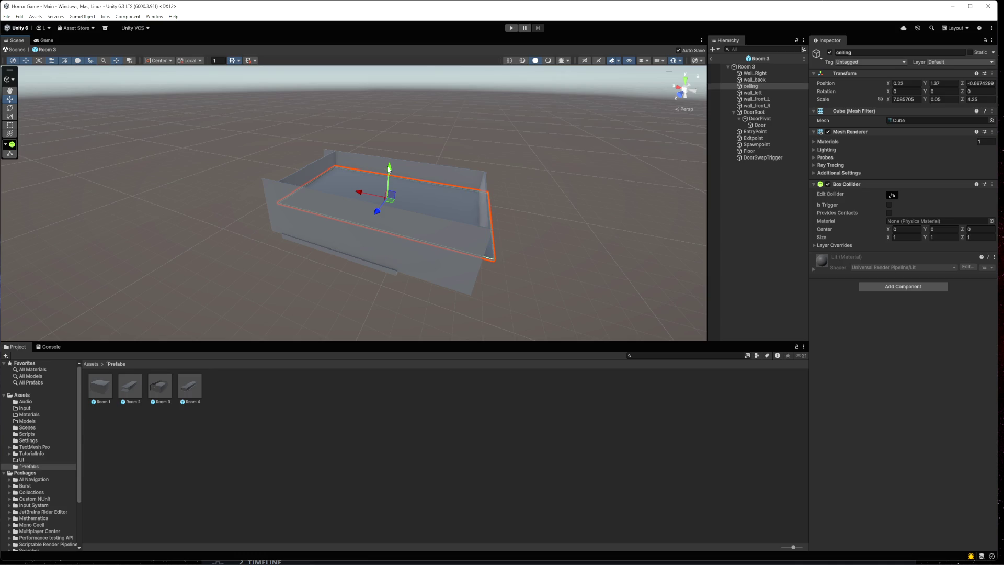
drag(386, 172, 391, 149)
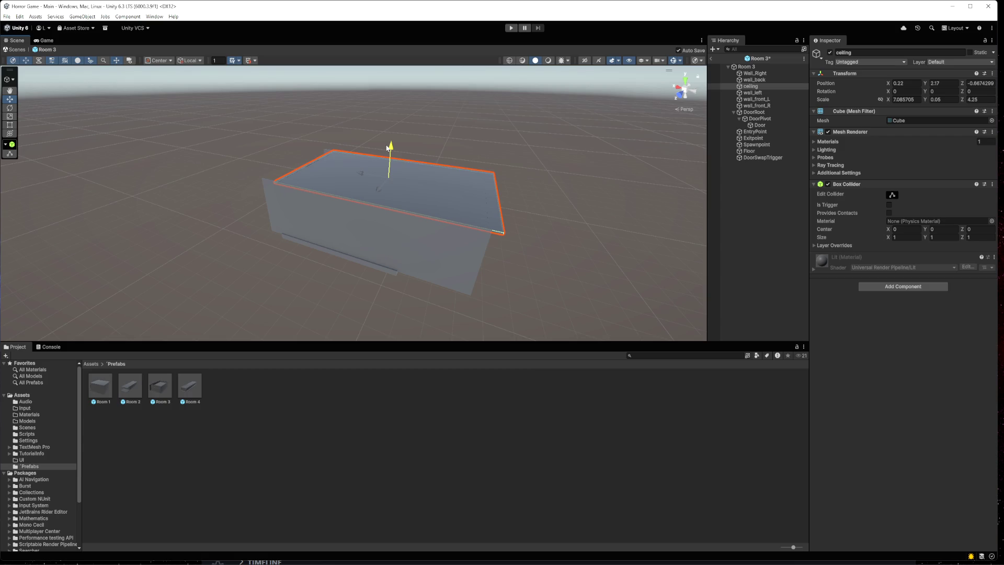
mouse_move(460, 253)
mouse_down()
mouse_move(314, 247)
mouse_move(291, 232)
mouse_move(386, 269)
mouse_up()
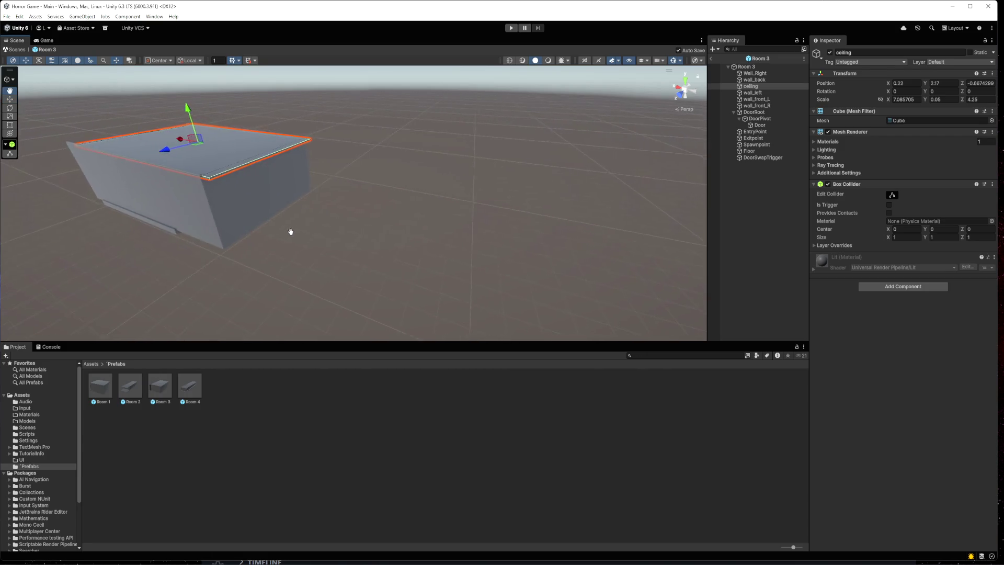
drag(300, 154, 301, 167)
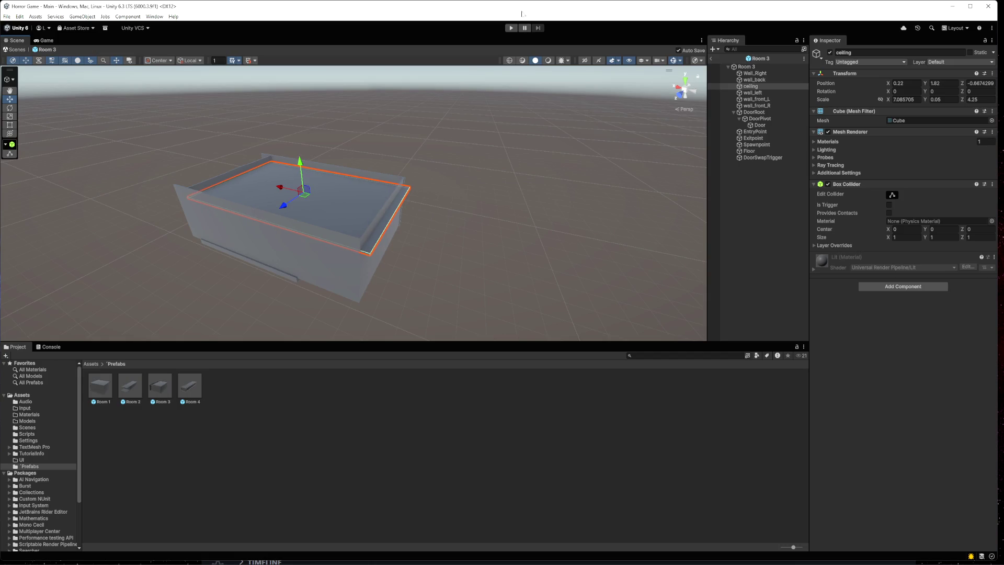
click(510, 28)
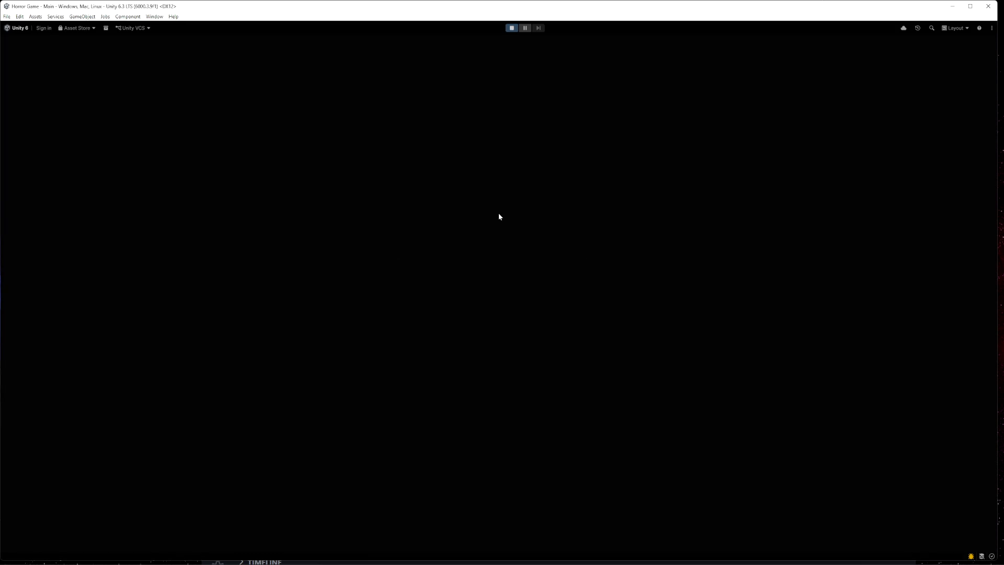
- Open and close the doors with E and walk down the corridor into the doorway
key(e)
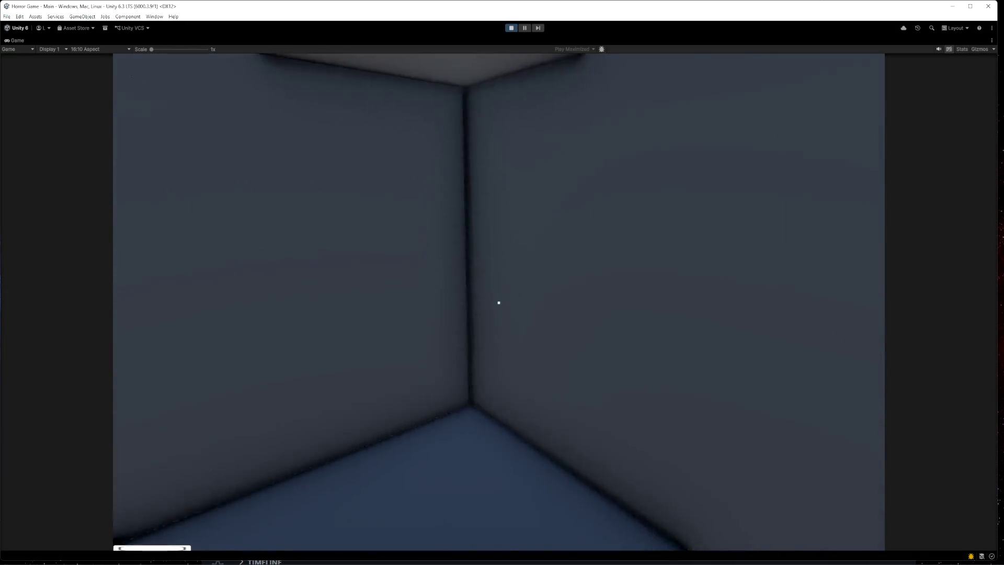
key(e)
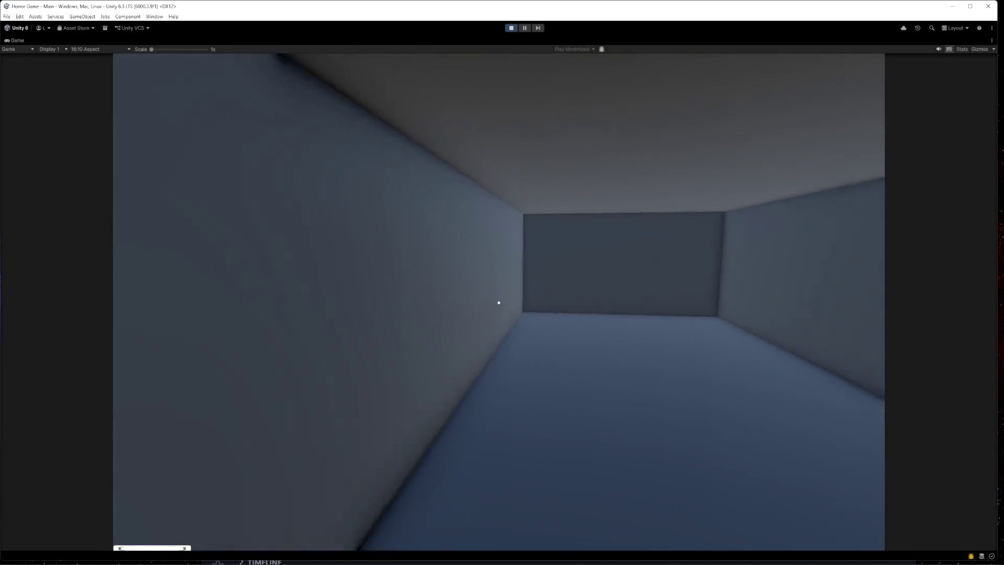
key(e)
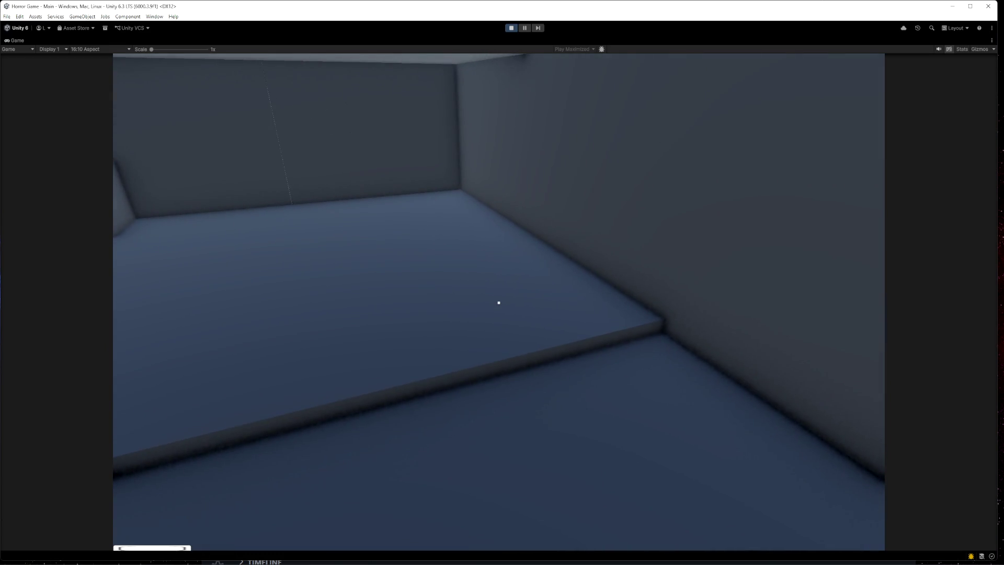
key(e)
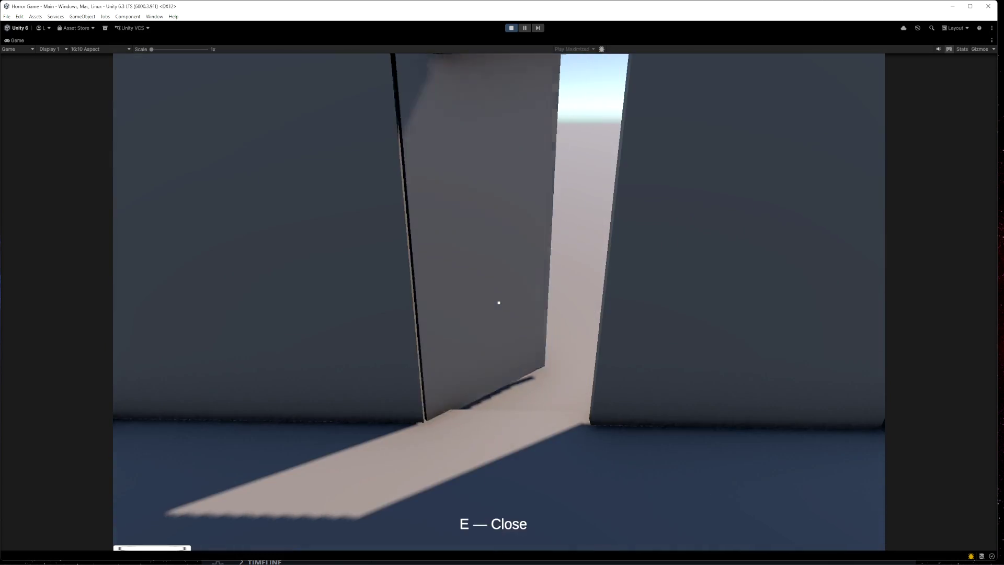
key(e)
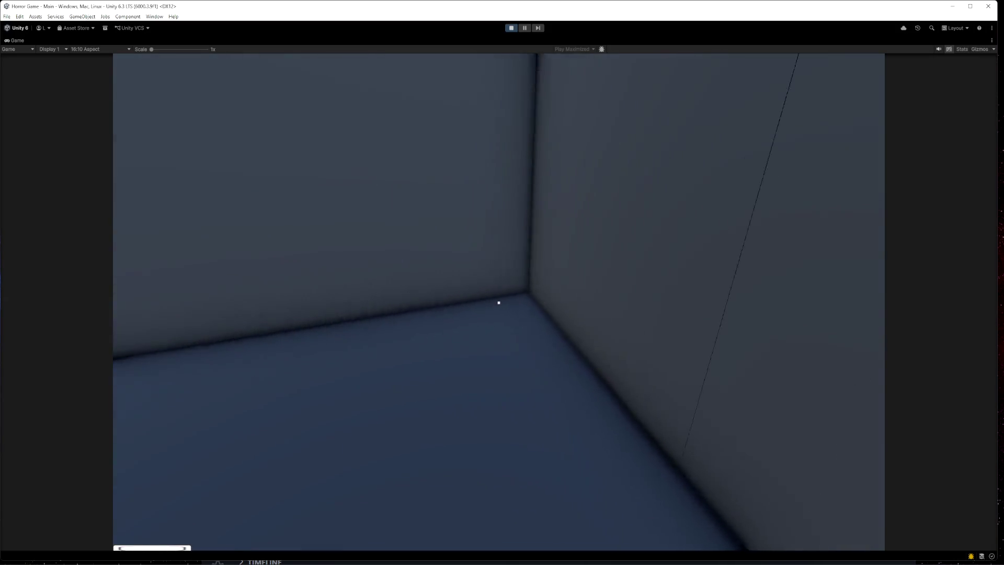
key(w)
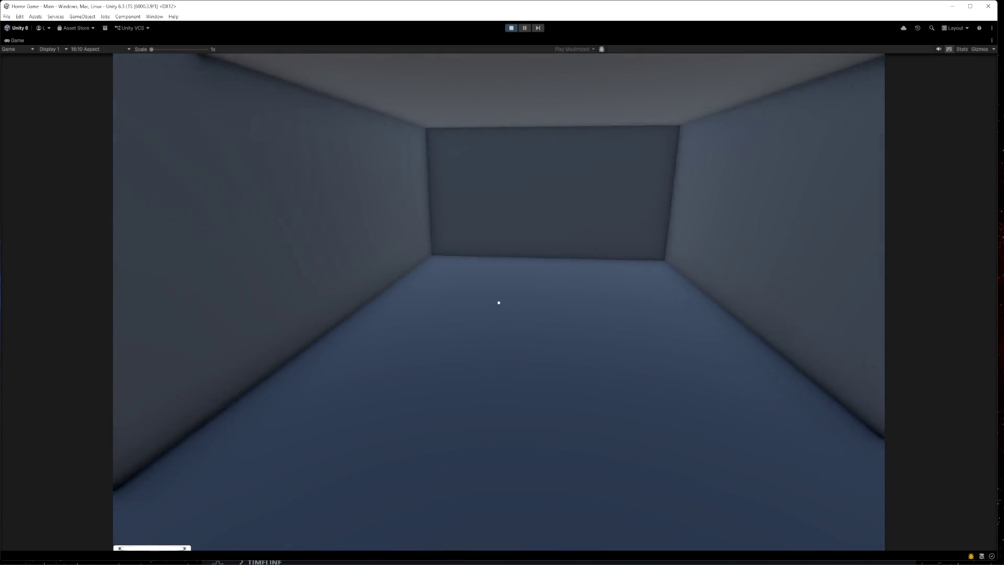
key(e)
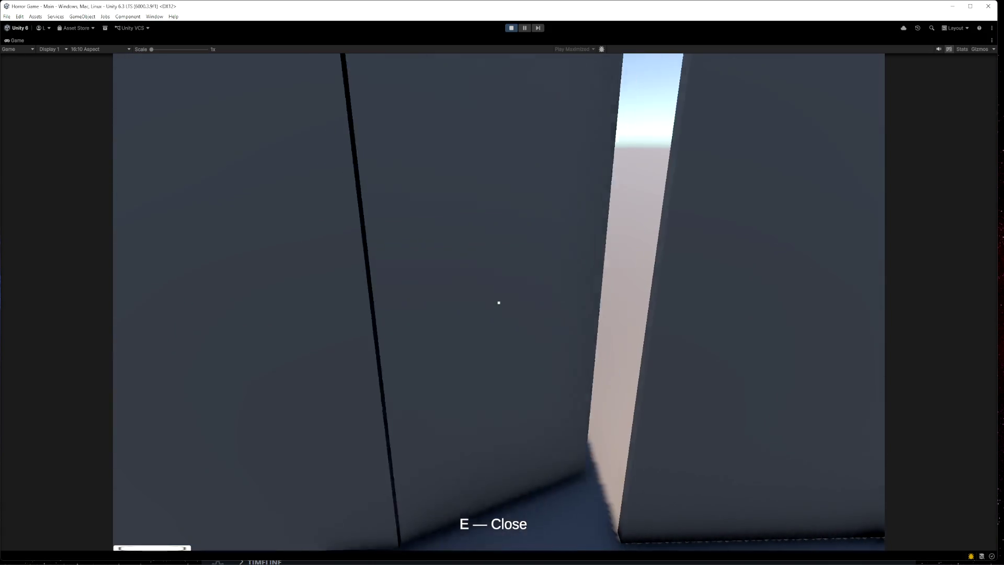
key(w)
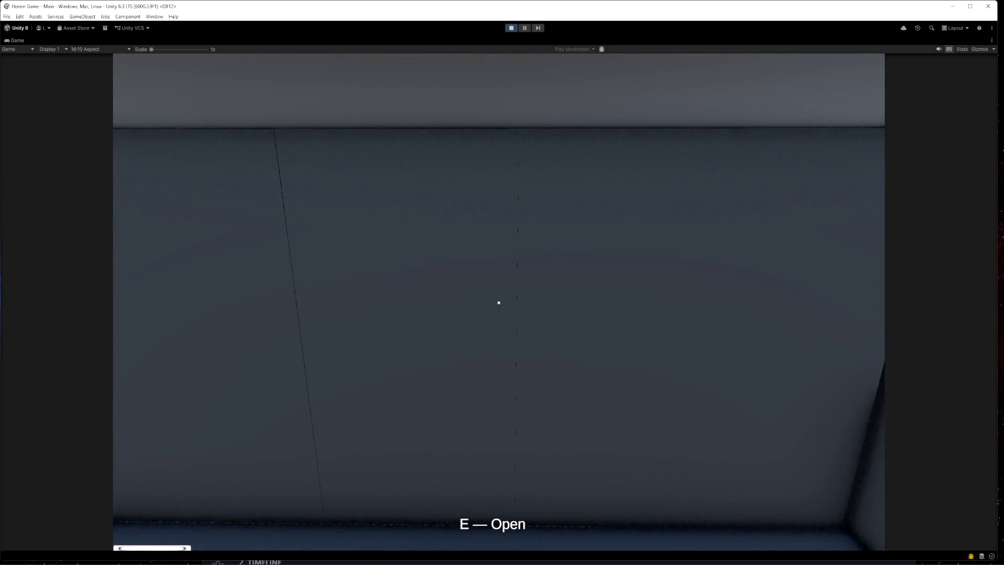
- Walk around the room, open and close the back-wall door, then release the game view
key(s)
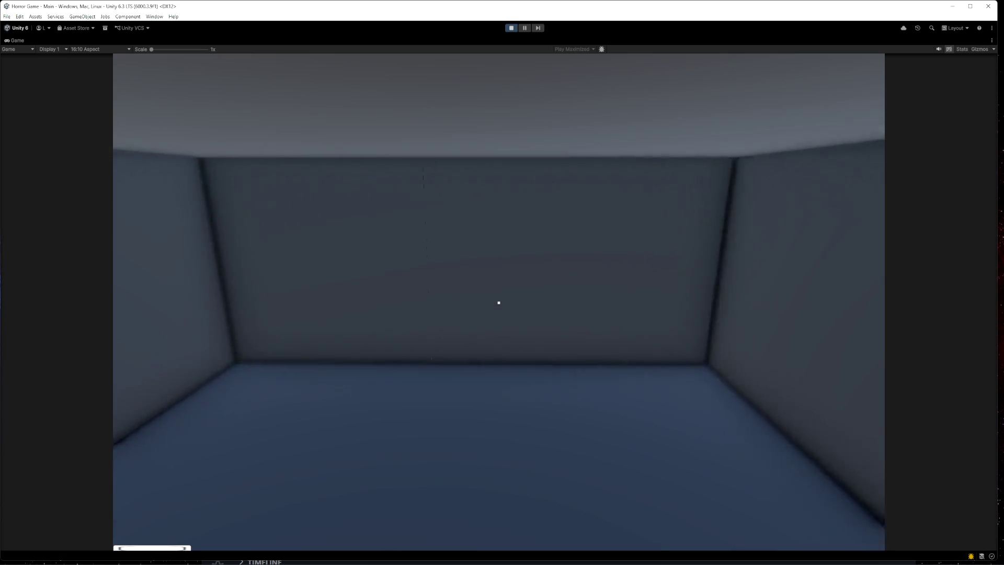
key(w)
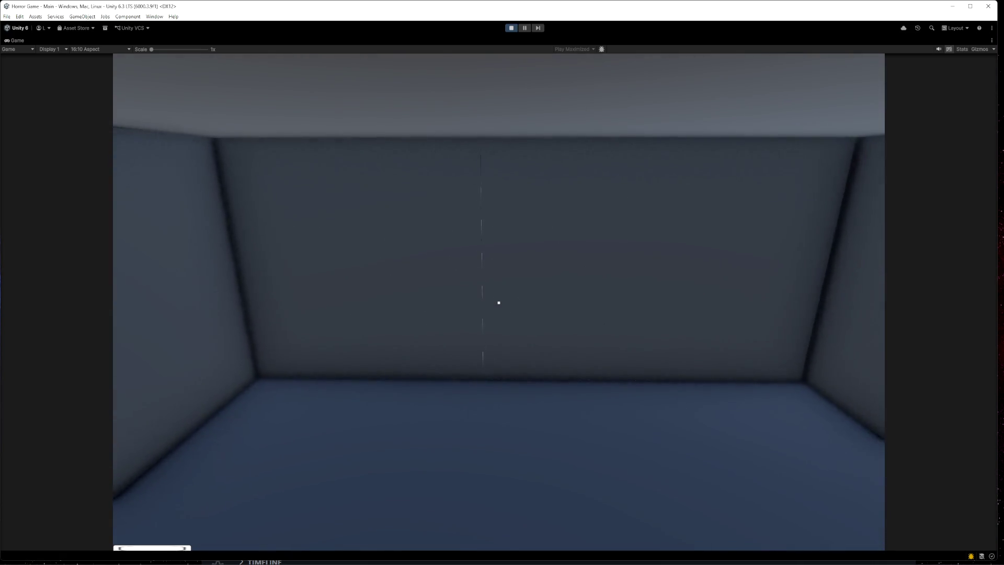
key(e)
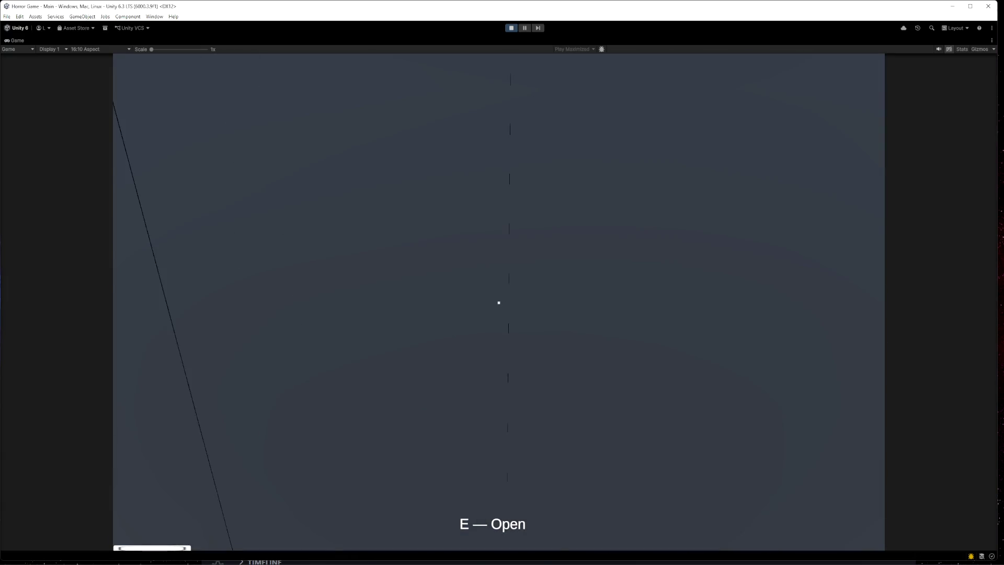
key(w)
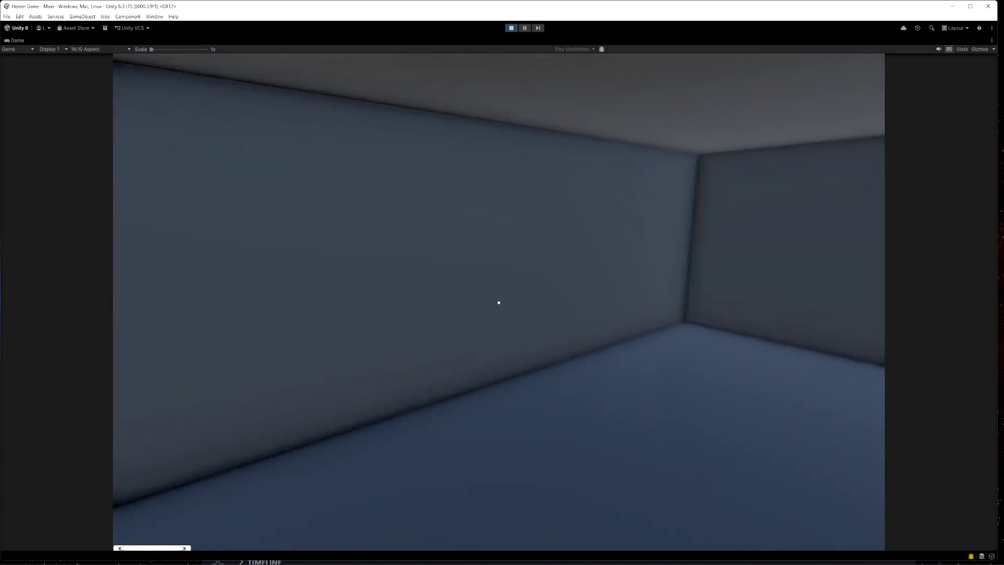
key(s)
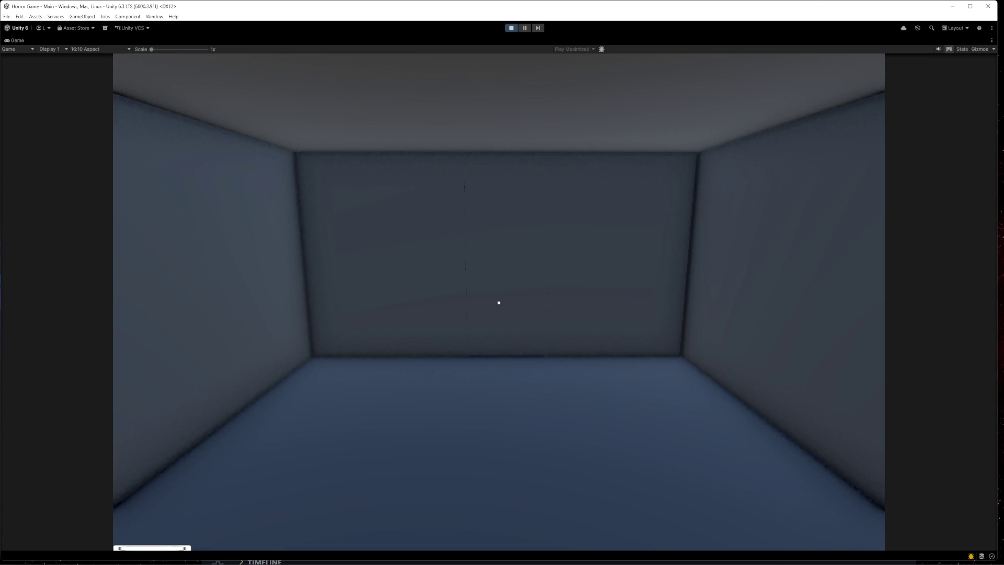
key(w)
key(e)
key(e)
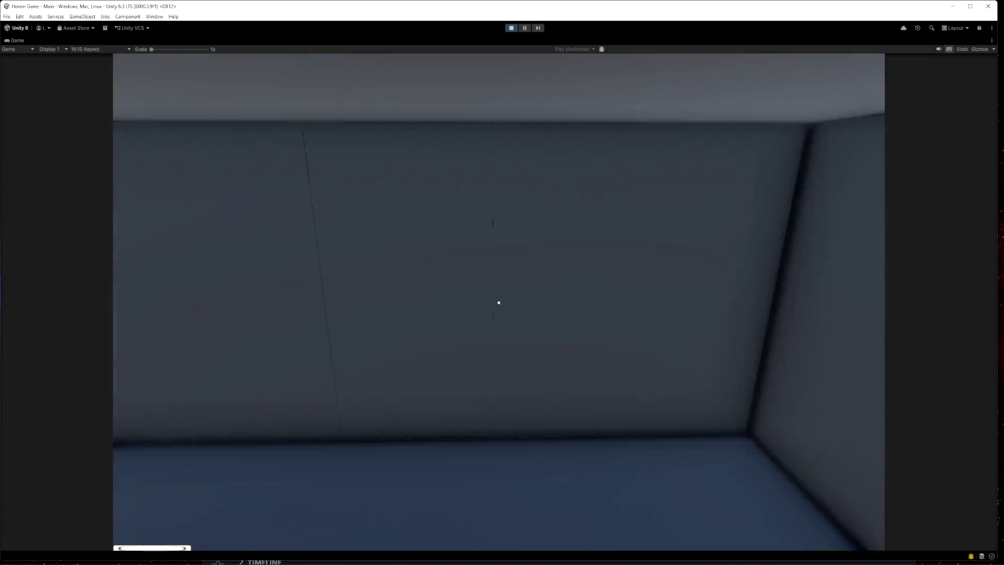
key(s)
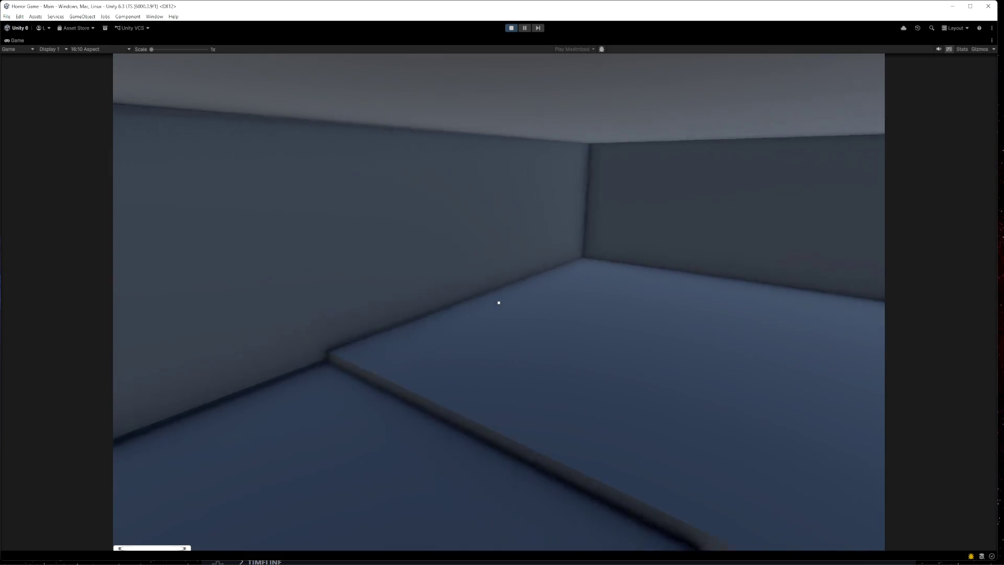
key(Escape)
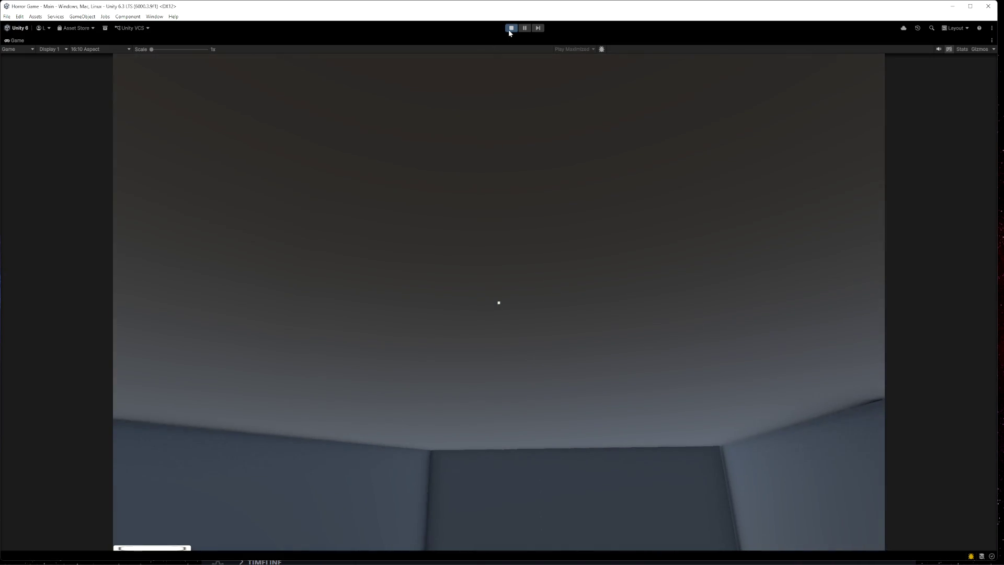
click(510, 29)
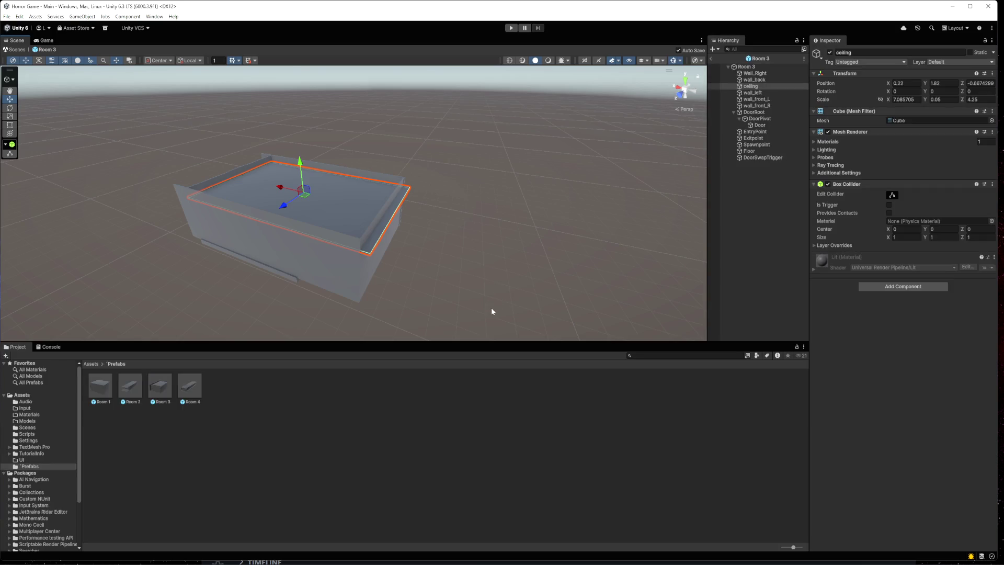
mouse_move(289, 296)
mouse_down()
mouse_move(354, 292)
mouse_move(423, 249)
mouse_up()
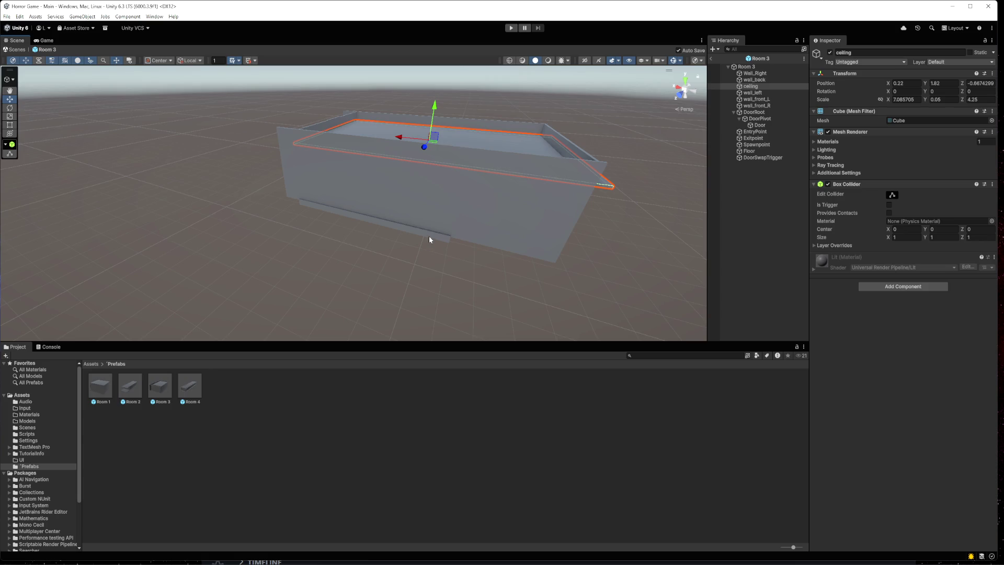
click(430, 238)
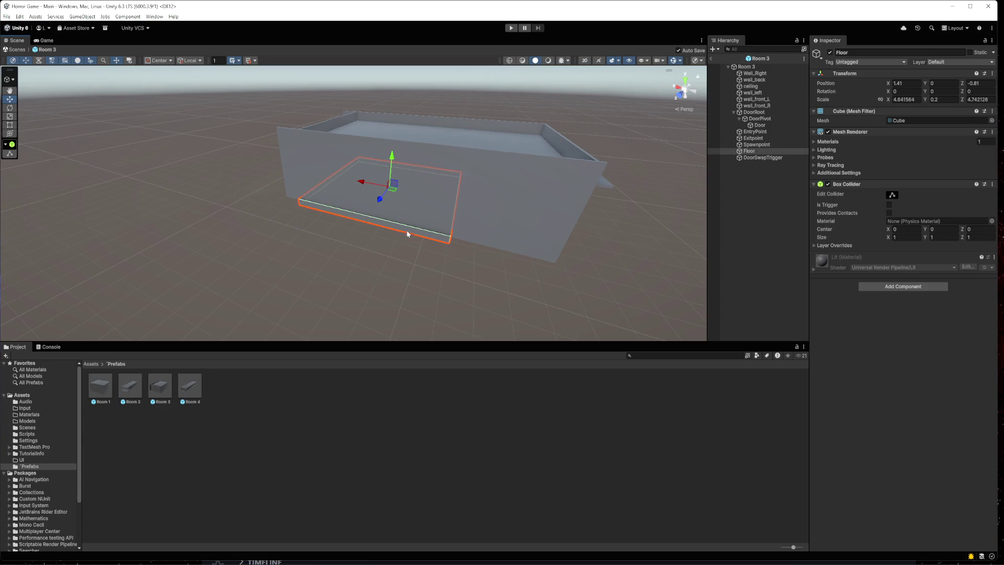
click(546, 306)
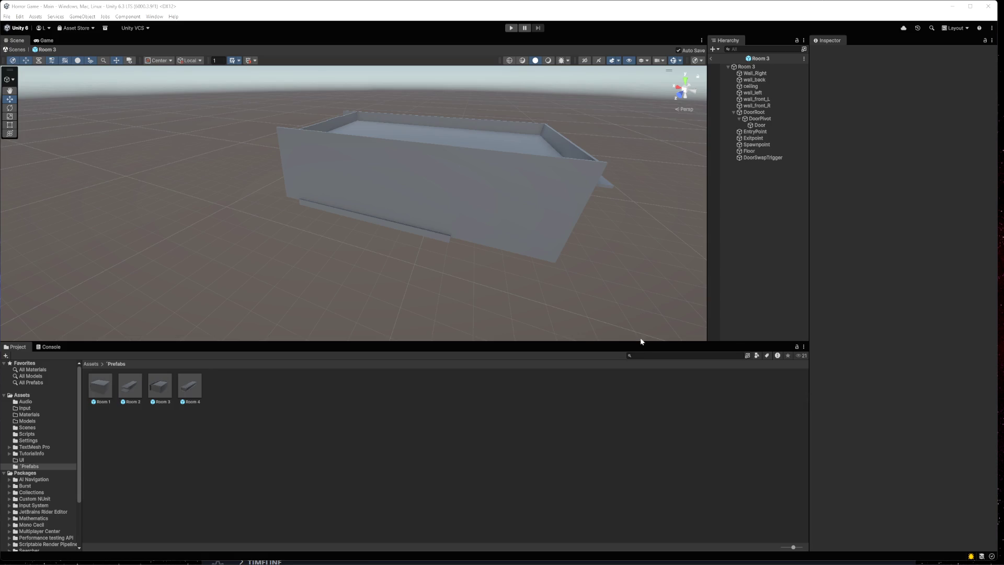
- Replay the test: open the wall door, walk through, open the next door, then stop playing
click(512, 27)
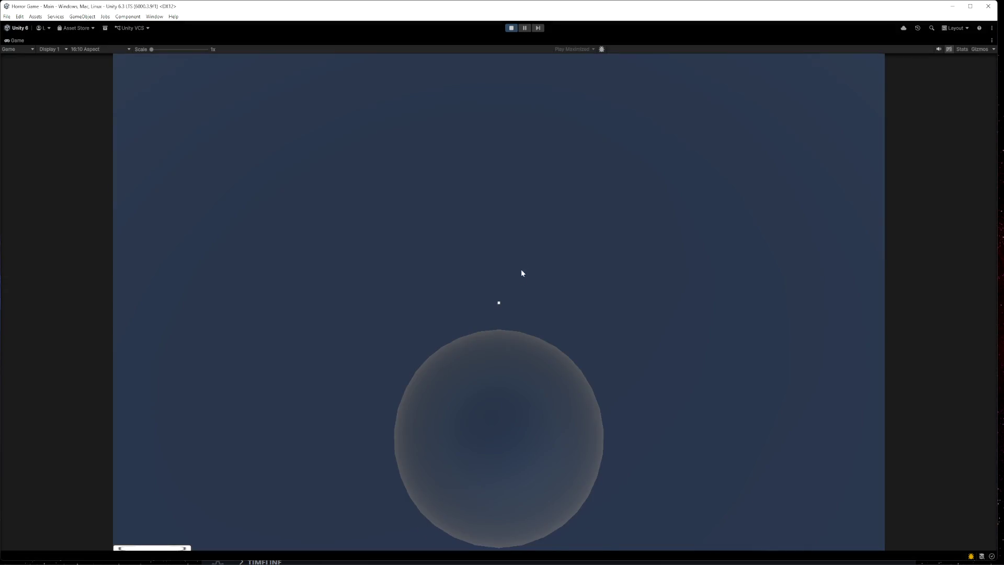
click(521, 269)
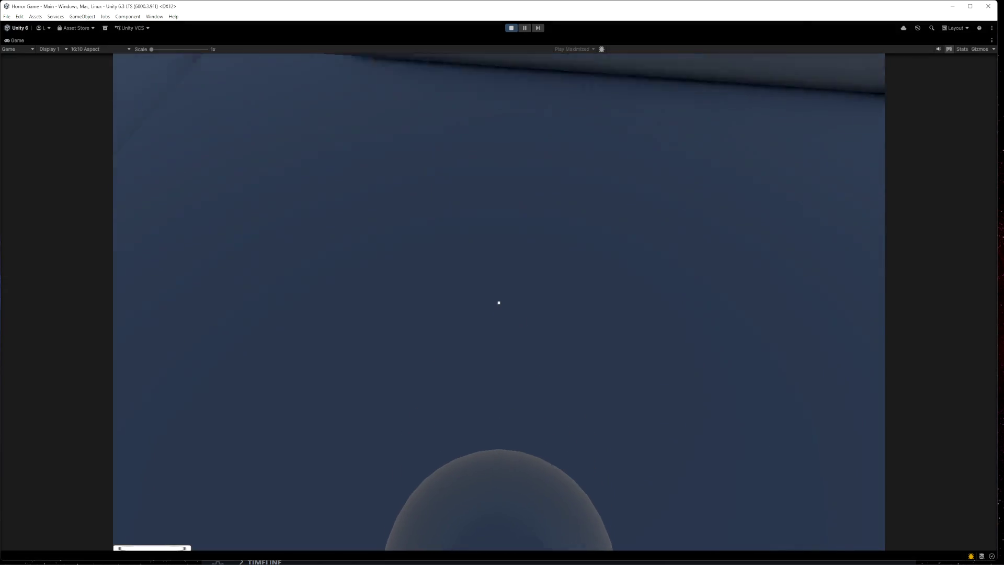
mouse_move(499, 303)
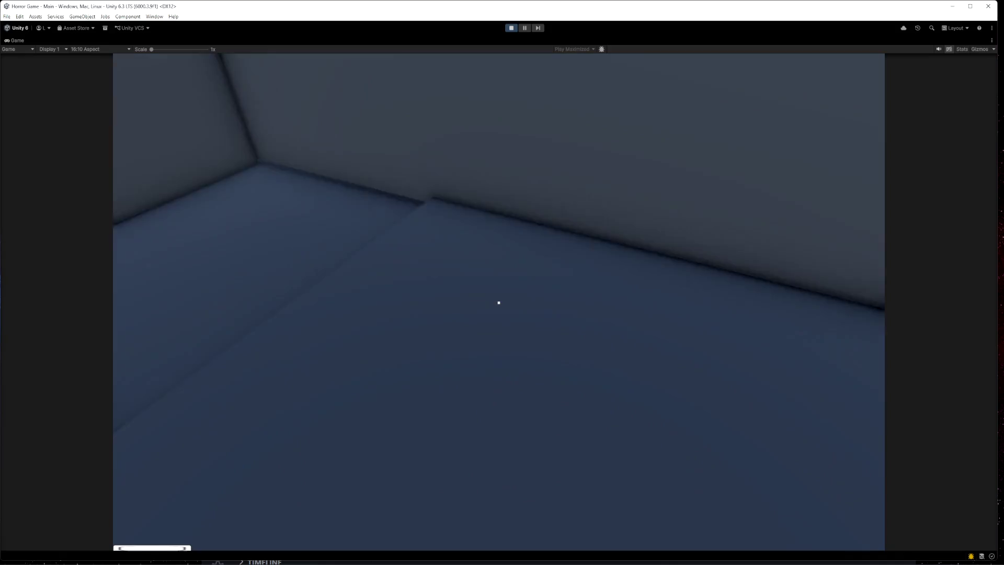
key(e)
key(w)
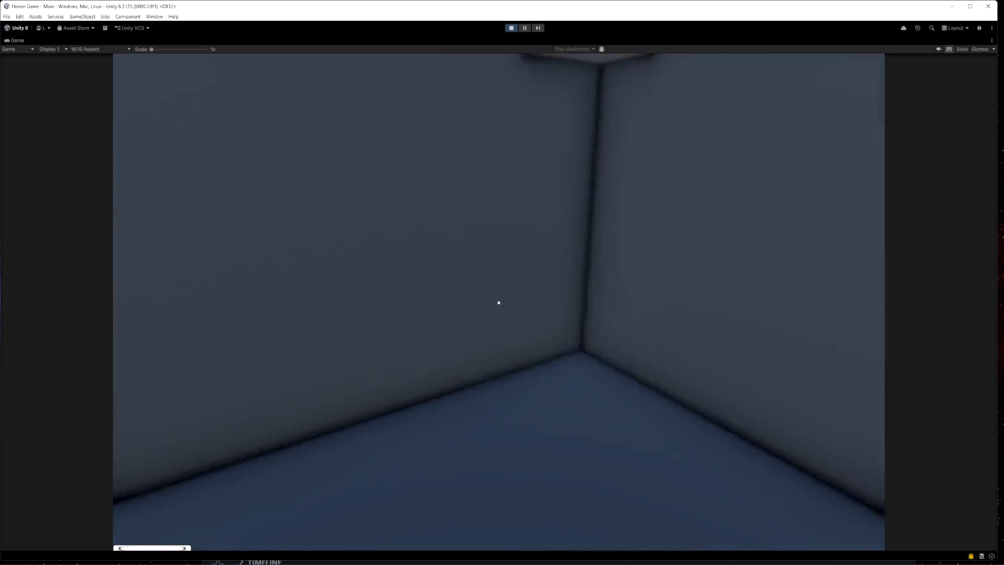
key(w)
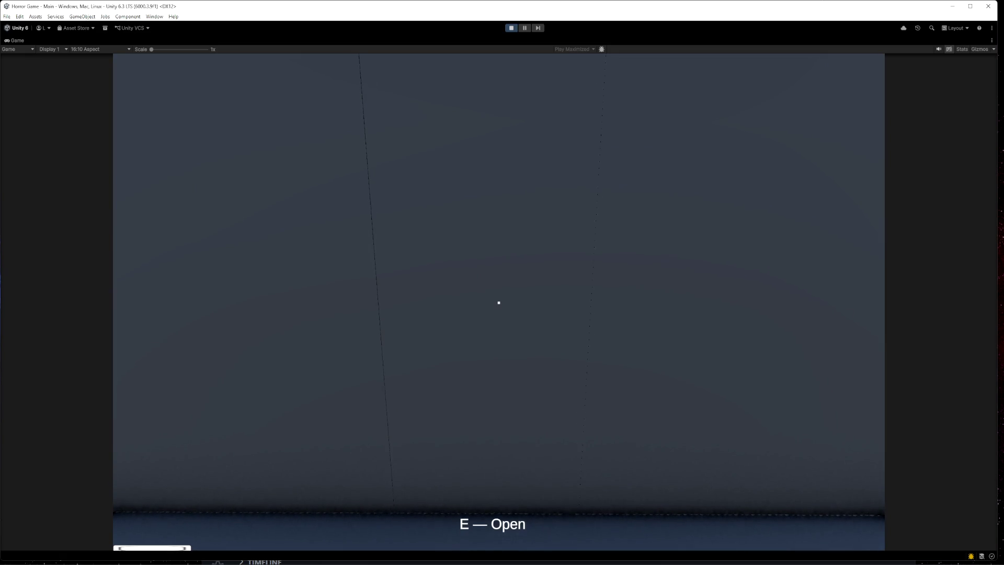
key(e)
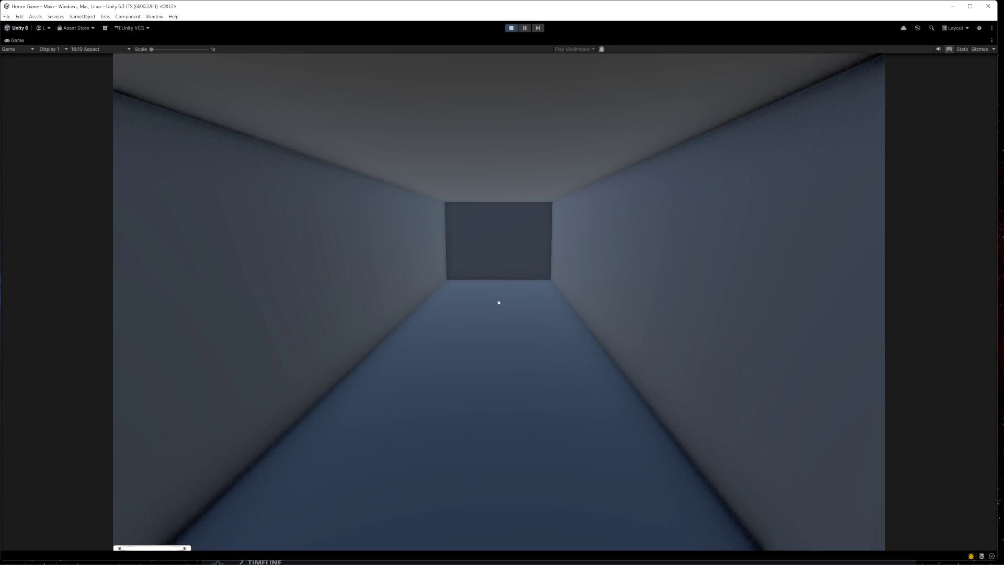
mouse_move(499, 263)
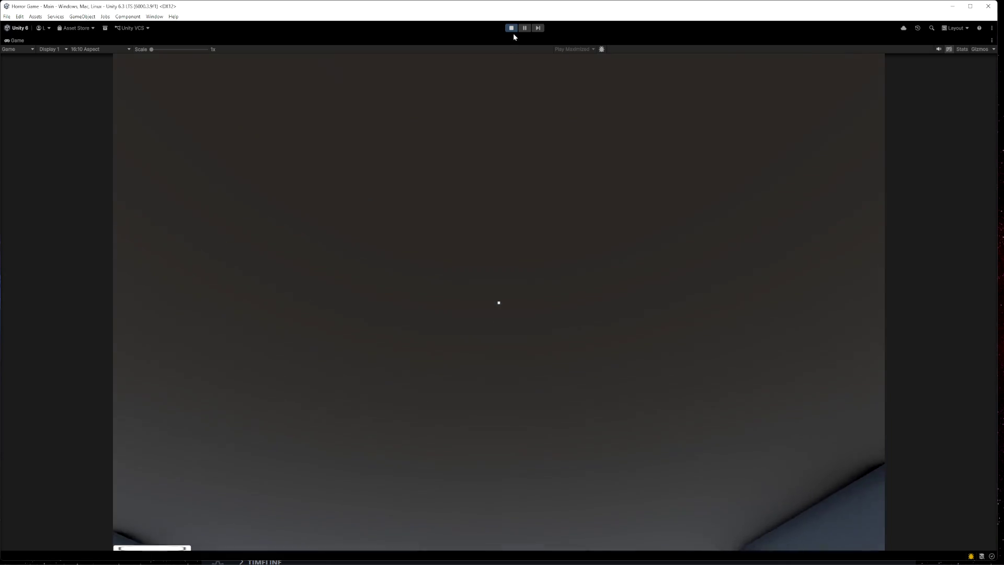
click(511, 27)
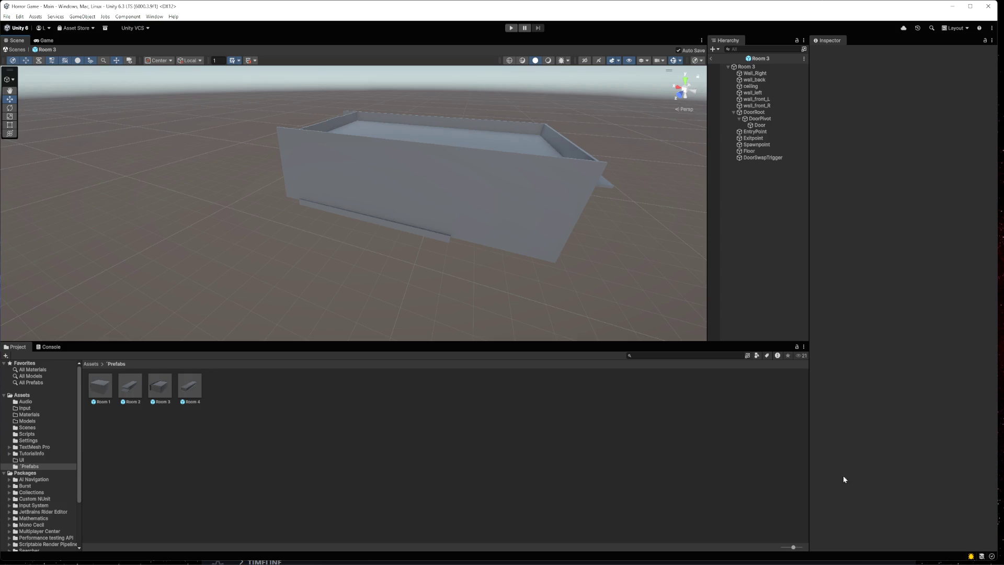
- Bring up VS Code, open MouseLook.cs and select all of its code
mouse_move(89, 562)
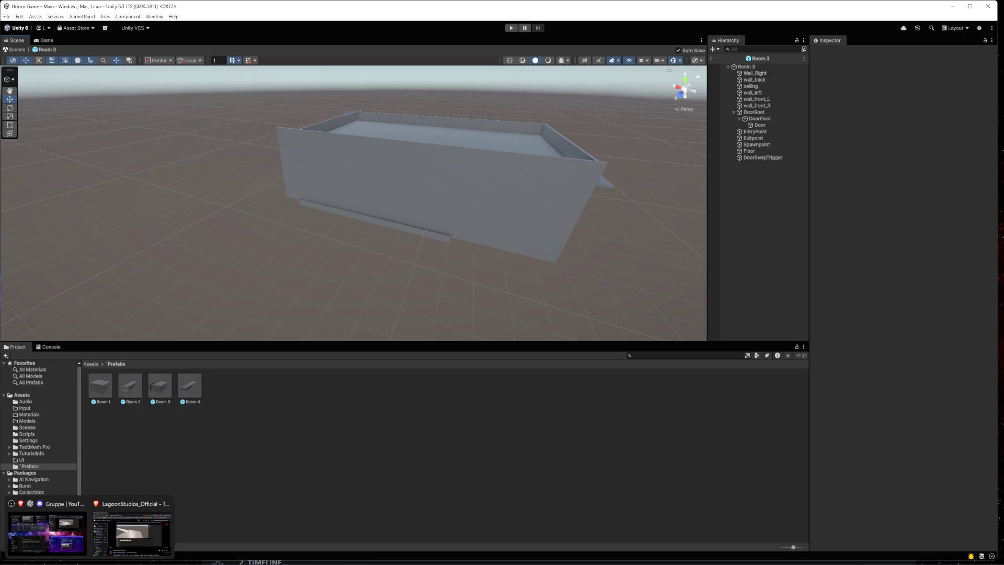
click(188, 563)
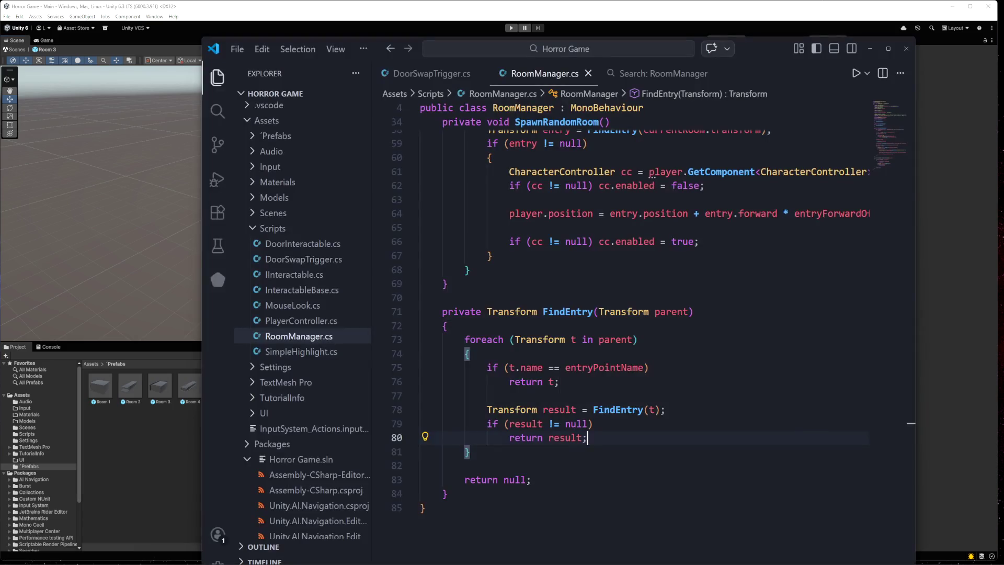
click(292, 306)
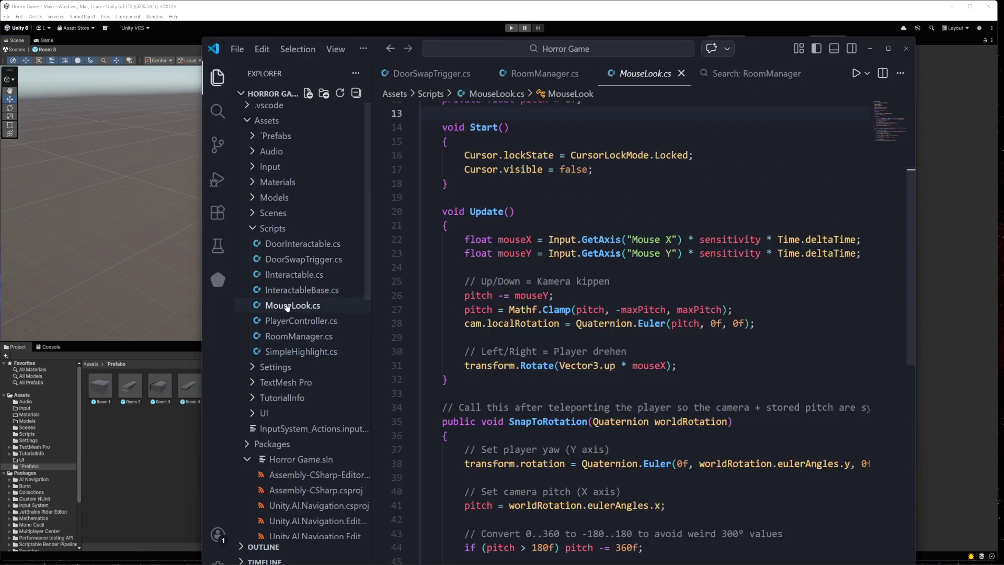
key(ctrl+a)
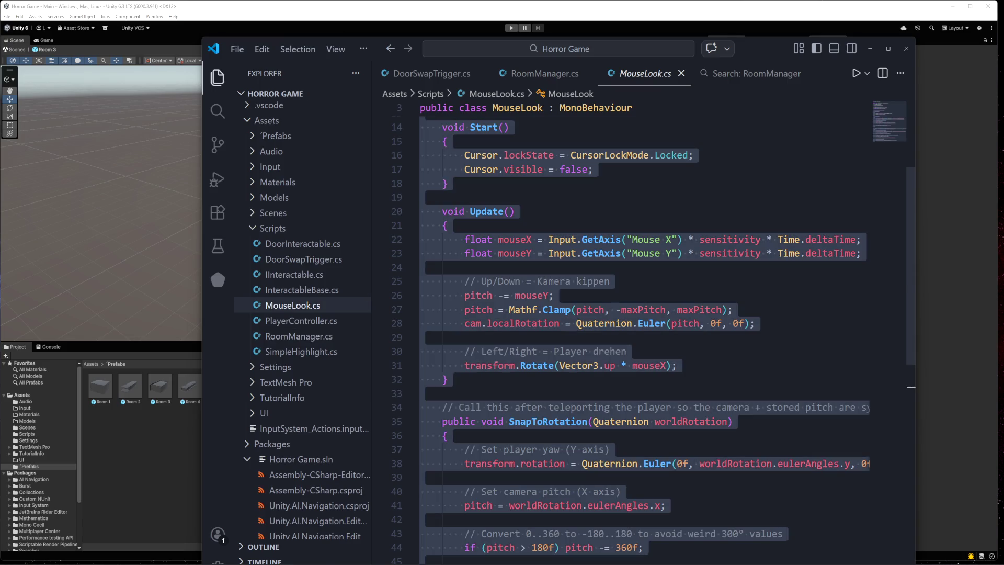
key(alt+Tab)
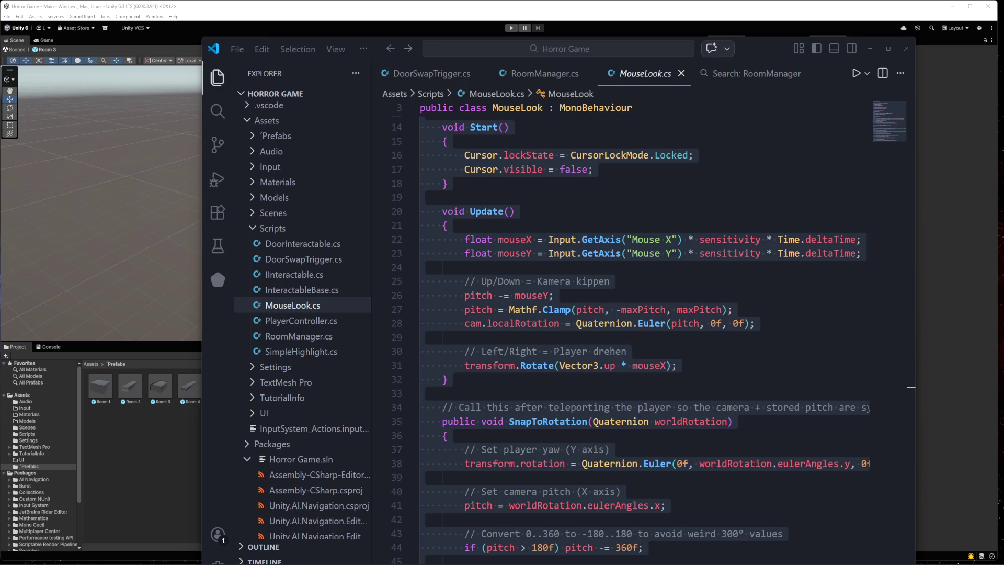
- Overwrite MouseLook.cs with the RoomManager code containing TeleportPlayerToEntry and save it
click(621, 492)
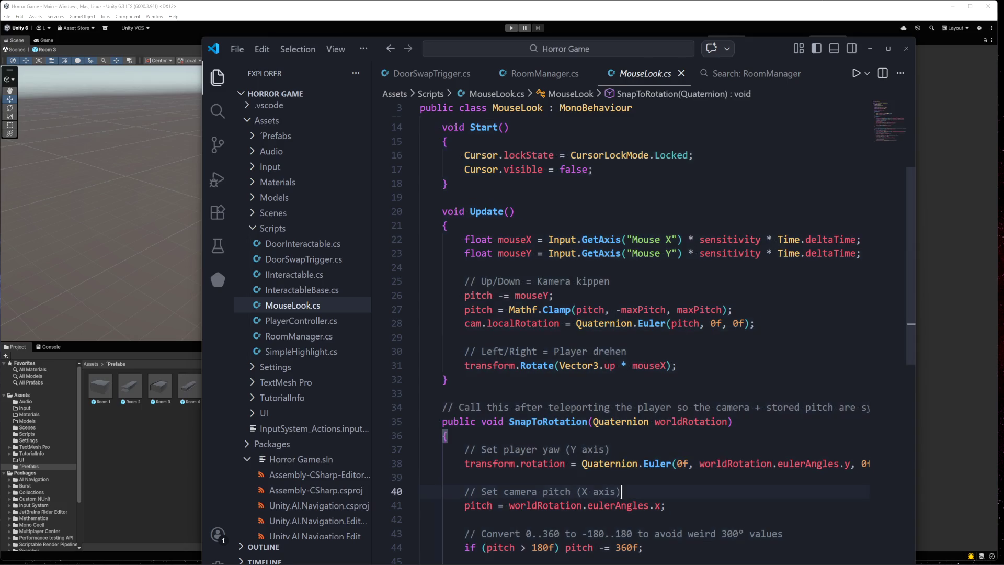
key(ctrl+a)
key(ctrl+v)
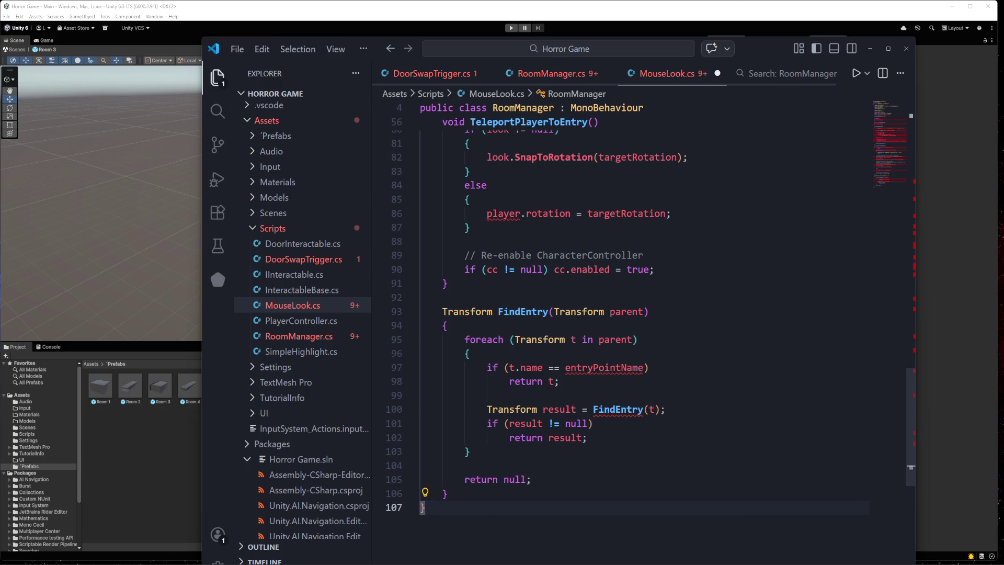
key(ctrl+s)
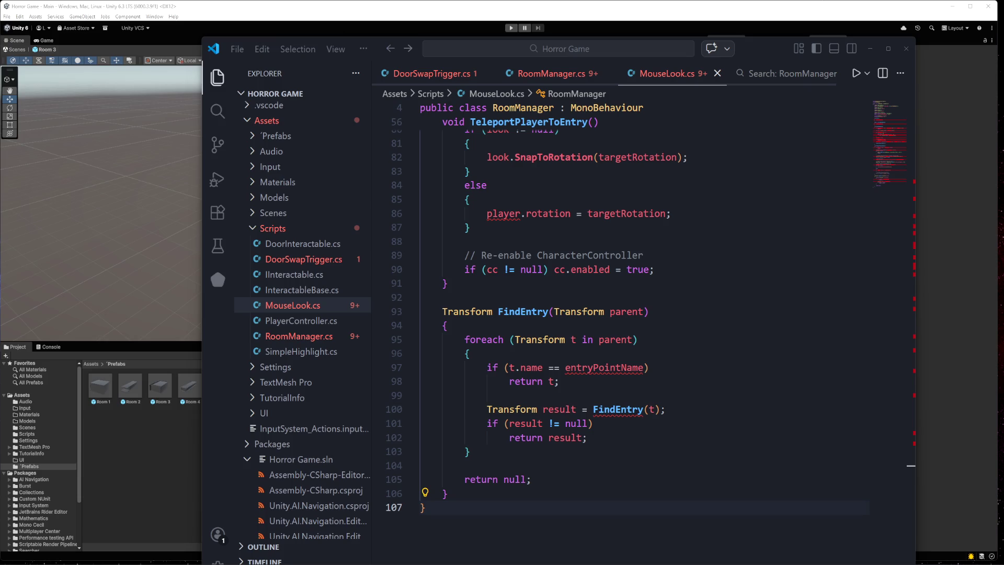
scroll(651, 331, up, 5)
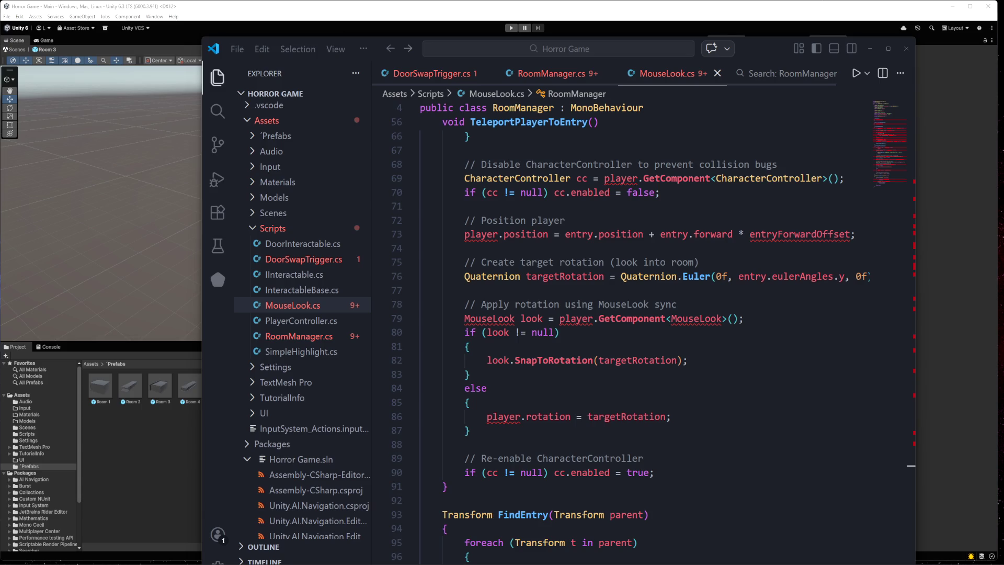
- Paste the MouseLook-syncing update over RoomManager.cs and save it
click(275, 337)
click(532, 480)
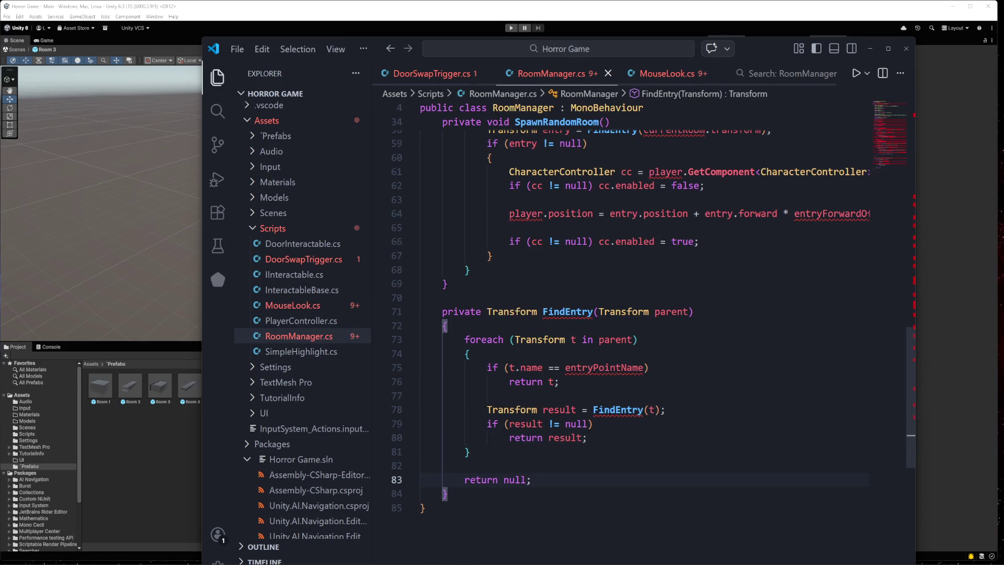
key(ctrl+a)
key(ctrl+v)
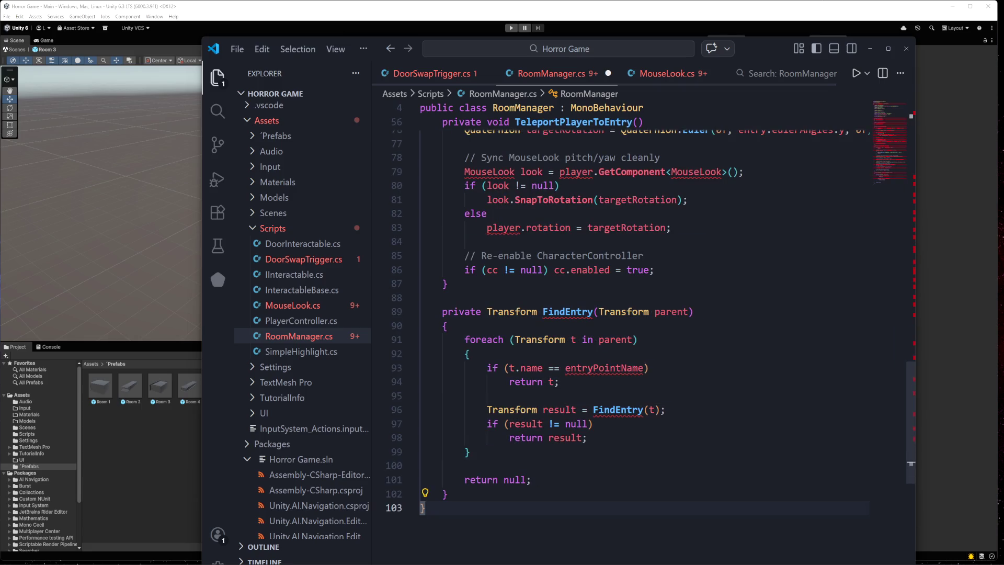
key(ctrl+s)
- Select all of the code in MouseLook.cs for copying
click(290, 308)
click(471, 403)
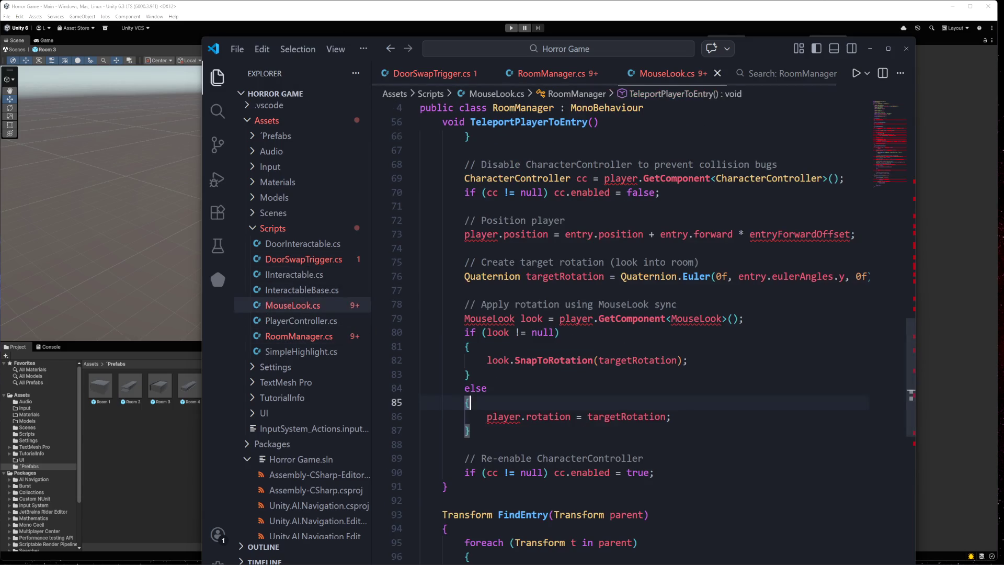
key(ctrl+a)
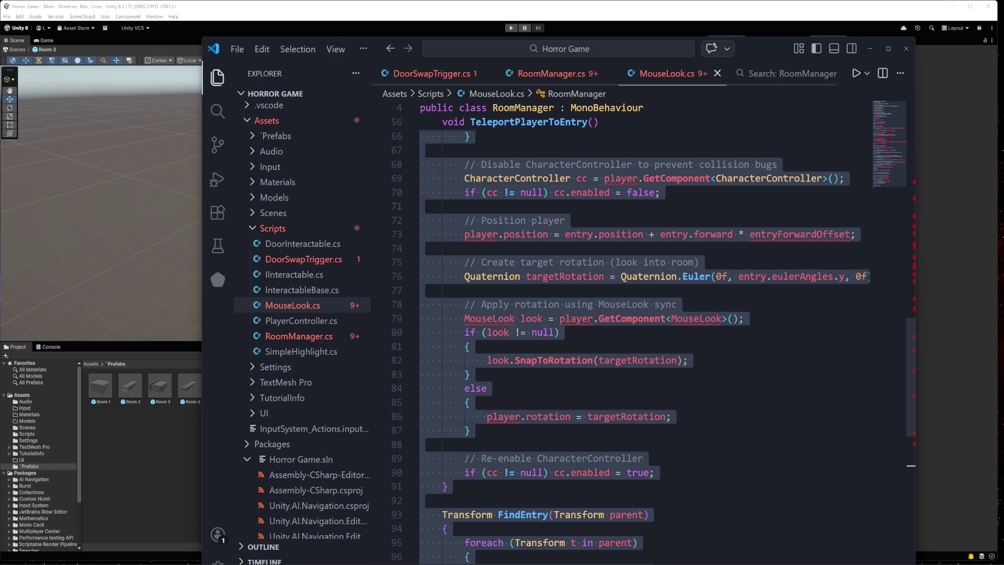
key(alt+Tab)
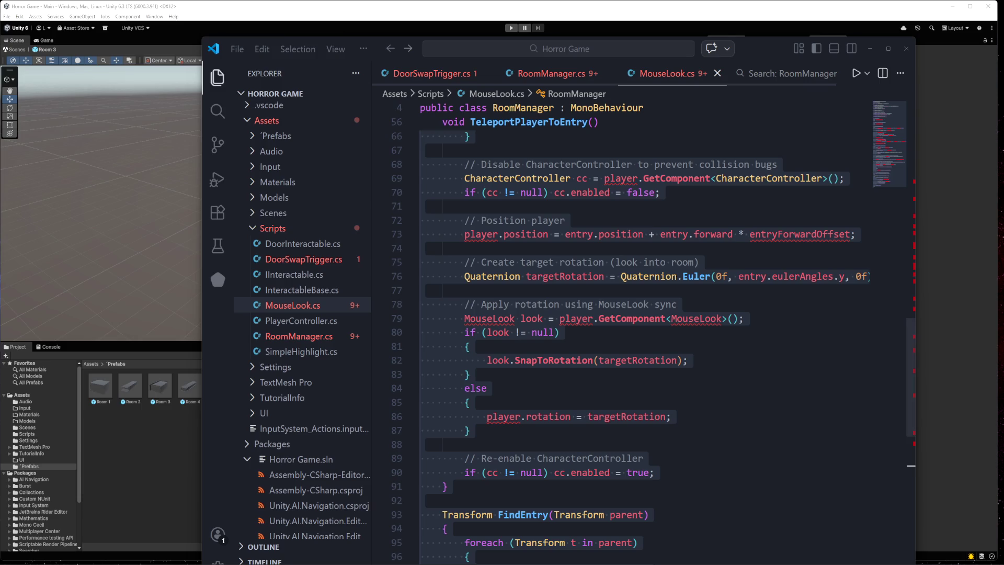
- Select all of the code in DoorSwapTrigger.cs
click(297, 260)
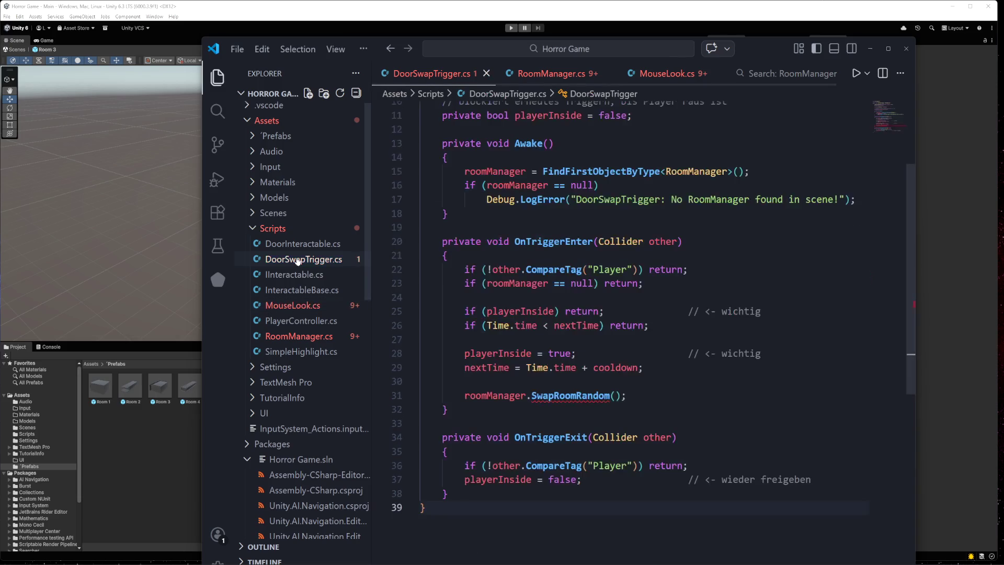
click(571, 395)
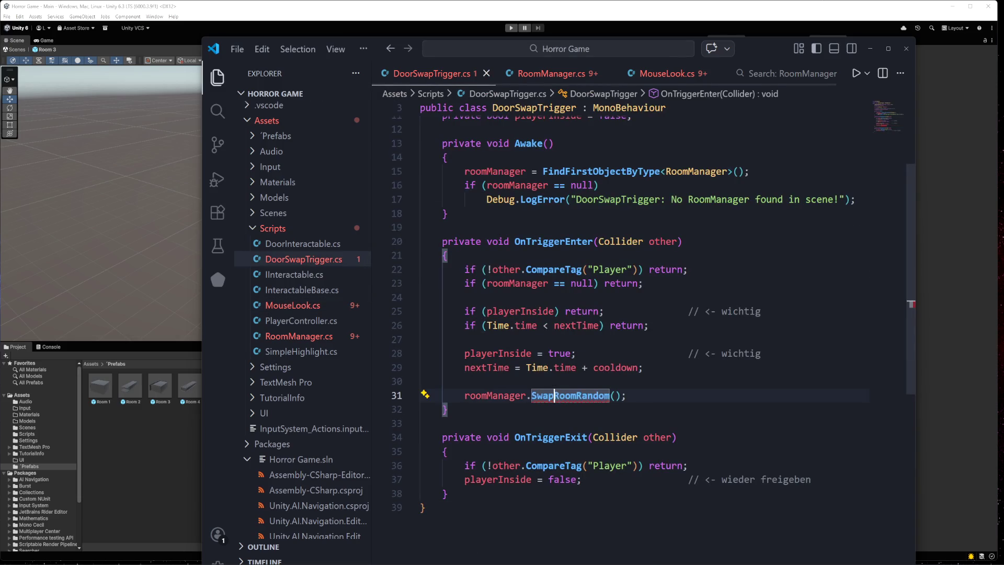
click(677, 437)
key(ctrl+a)
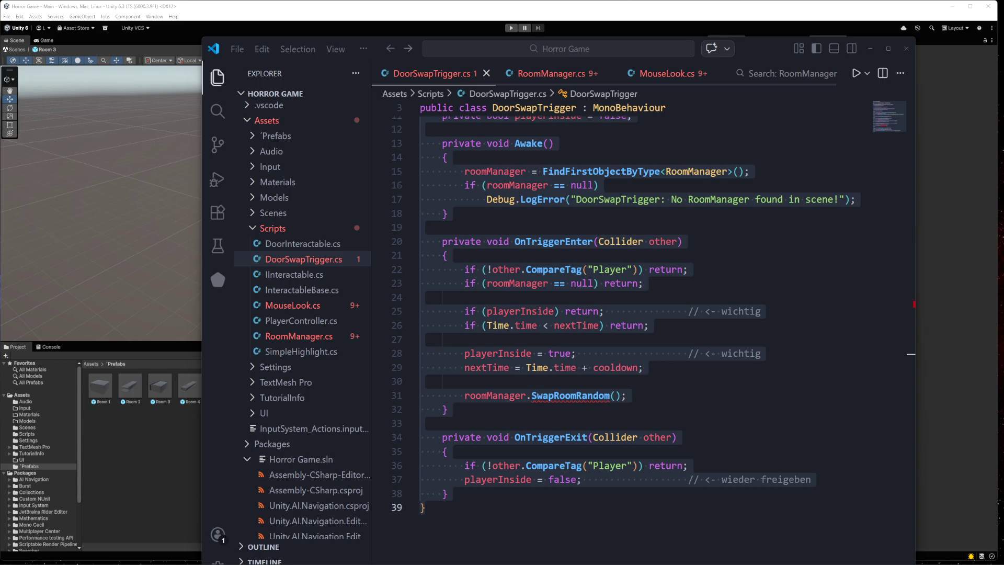
- Switch to RoomManager.cs and select all of its code
click(299, 336)
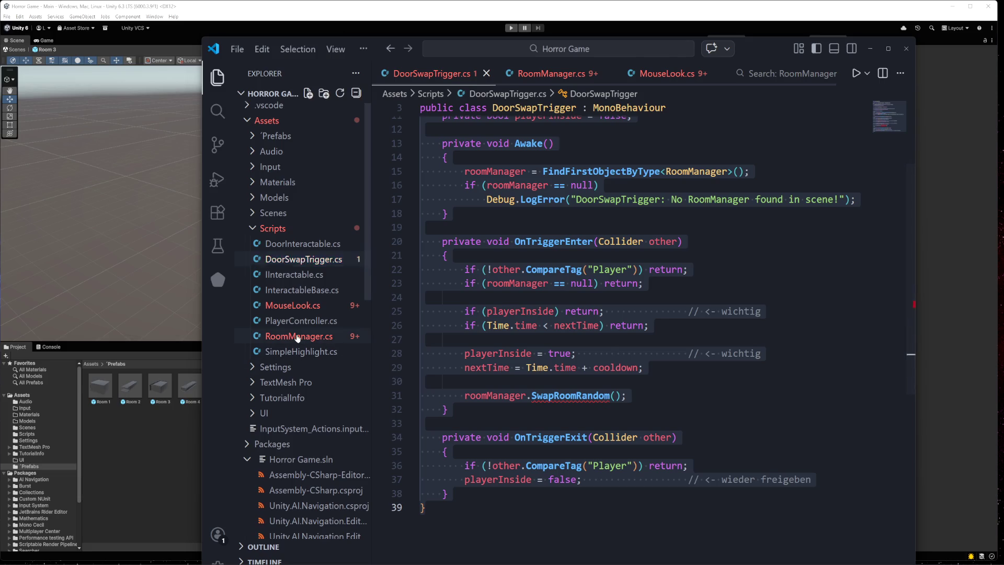
click(550, 410)
key(ctrl+a)
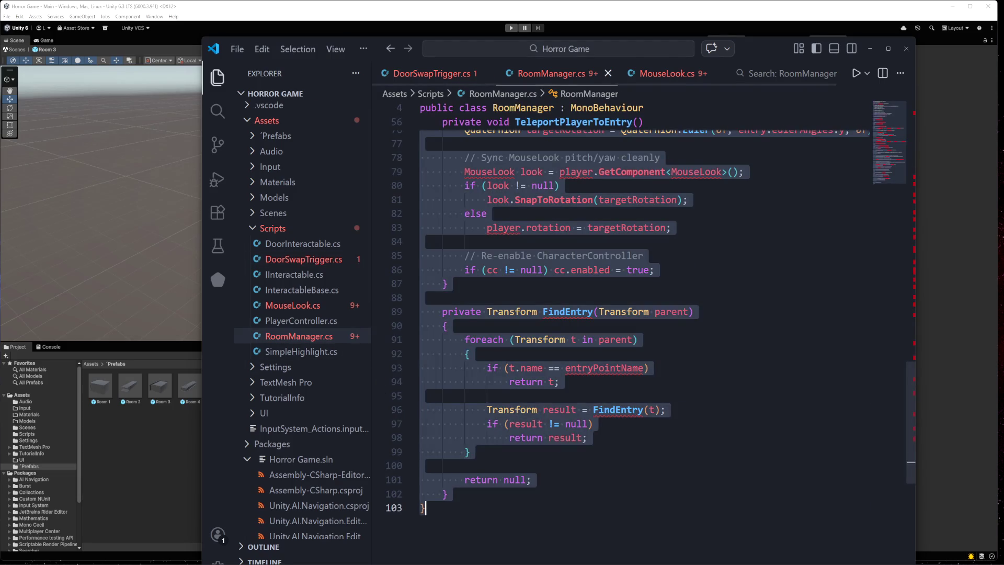
- Copy the RoomManager code and compare it against MouseLook.cs
key(ctrl+c)
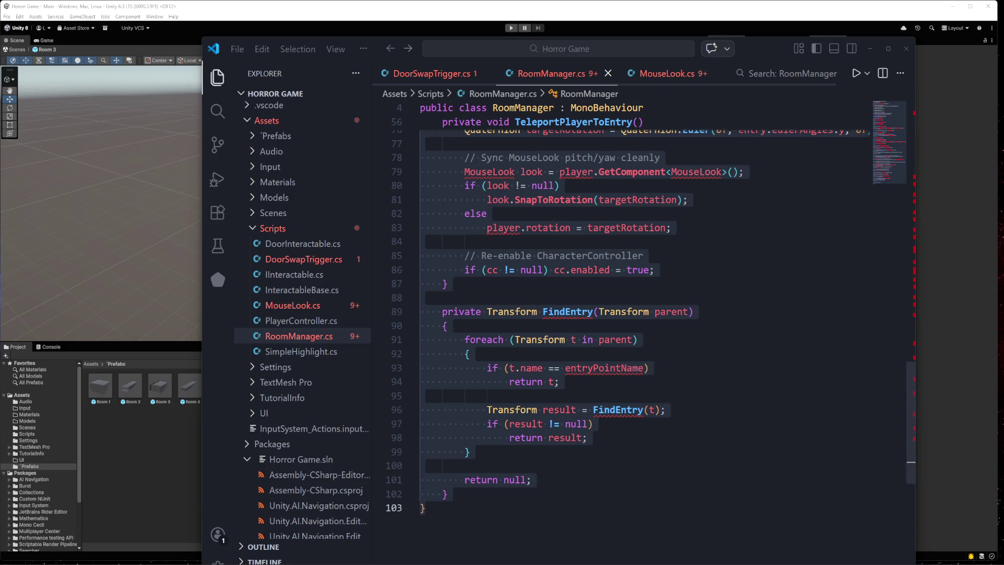
scroll(643, 314, up, 2)
scroll(643, 314, down, 2)
click(288, 308)
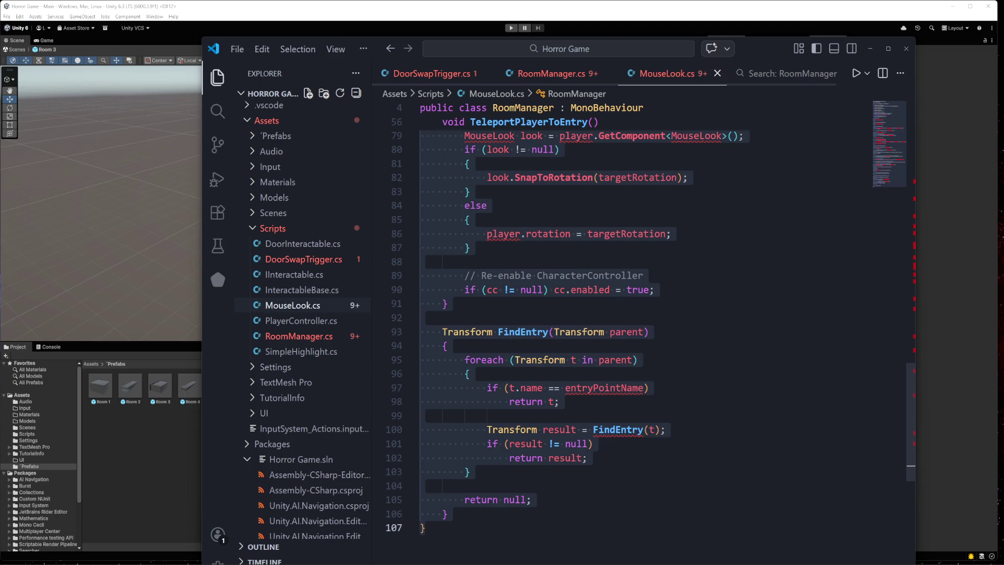
click(288, 337)
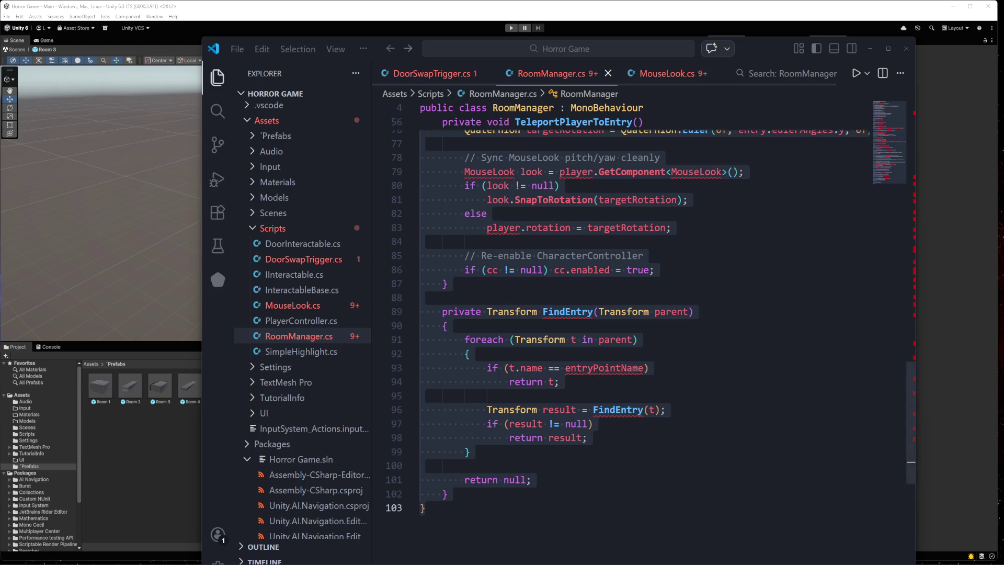
- Scroll through MouseLook.cs and DoorSwapTrigger.cs to their tops, ending on MouseLook.cs
scroll(575, 366, up, 8)
scroll(653, 340, up, 14)
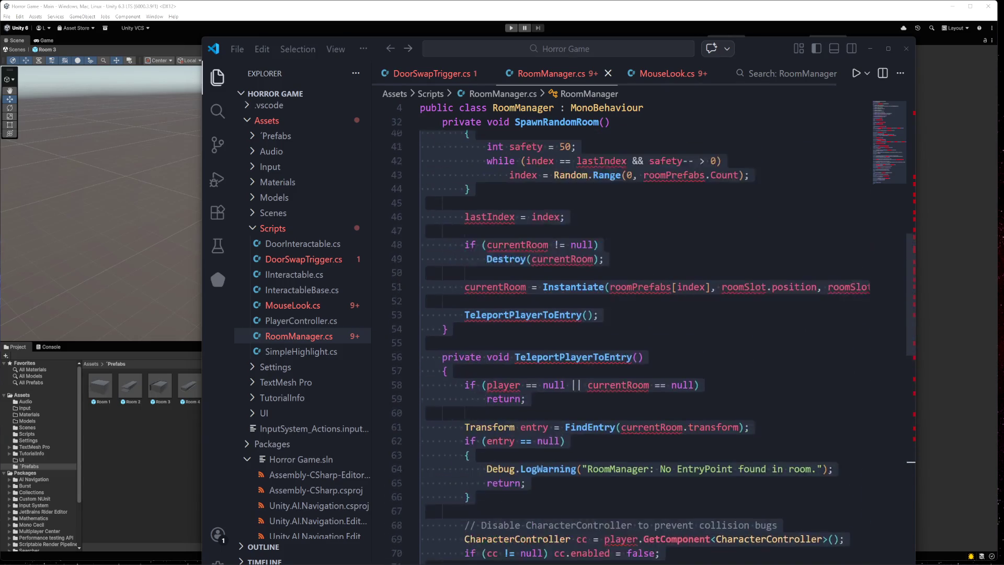
scroll(565, 240, up, 3)
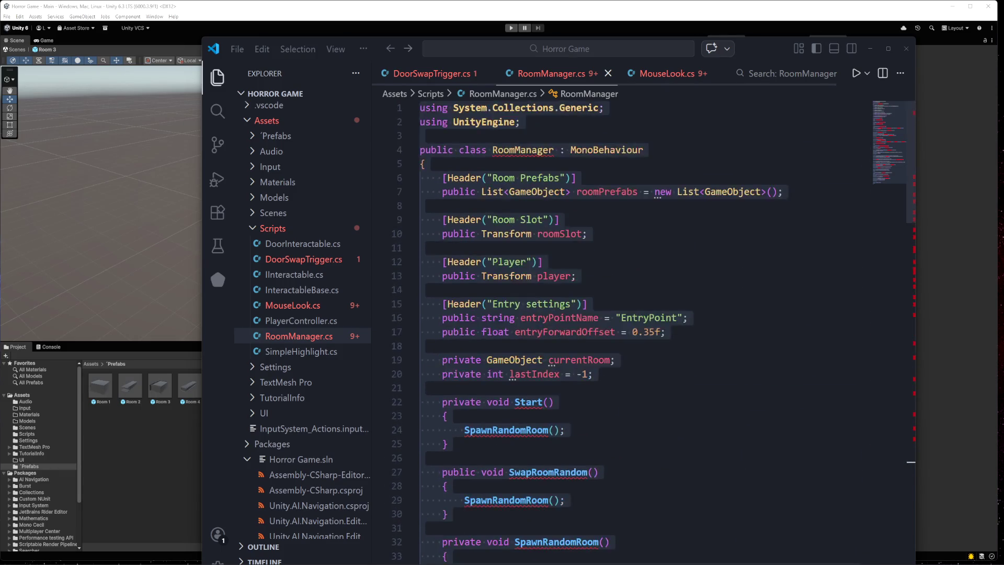
click(291, 306)
scroll(644, 325, up, 12)
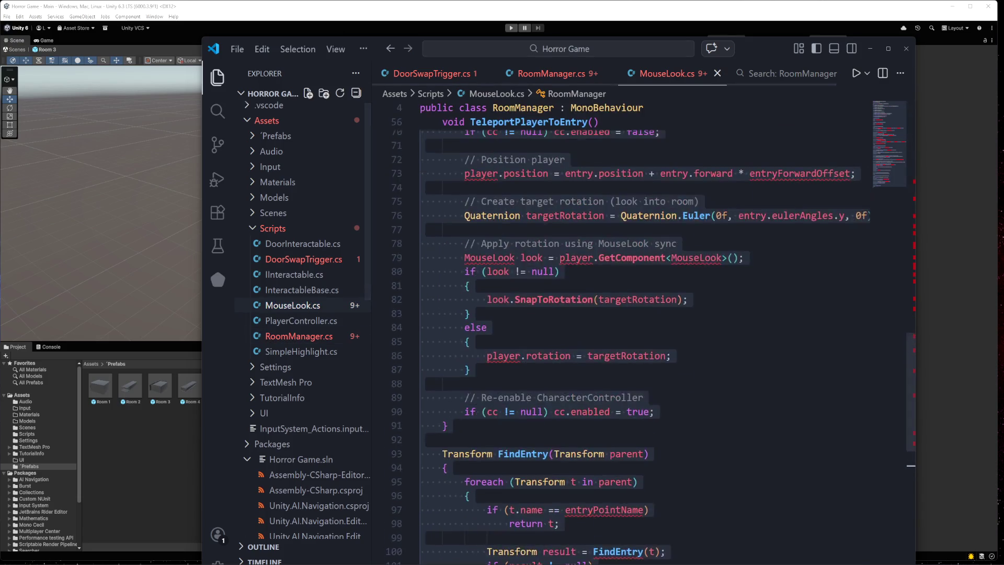
scroll(500, 318, up, 13)
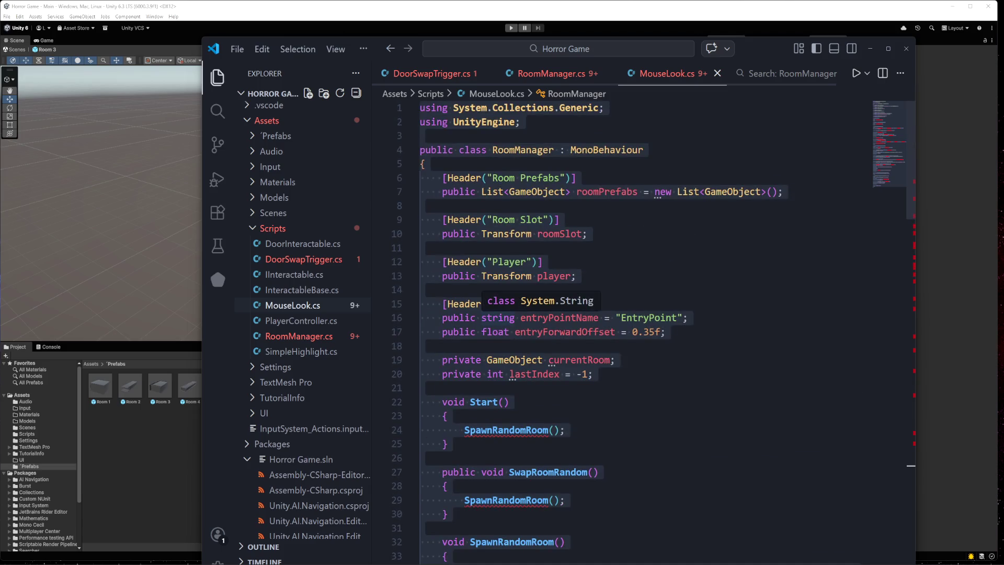
click(291, 259)
scroll(628, 314, up, 5)
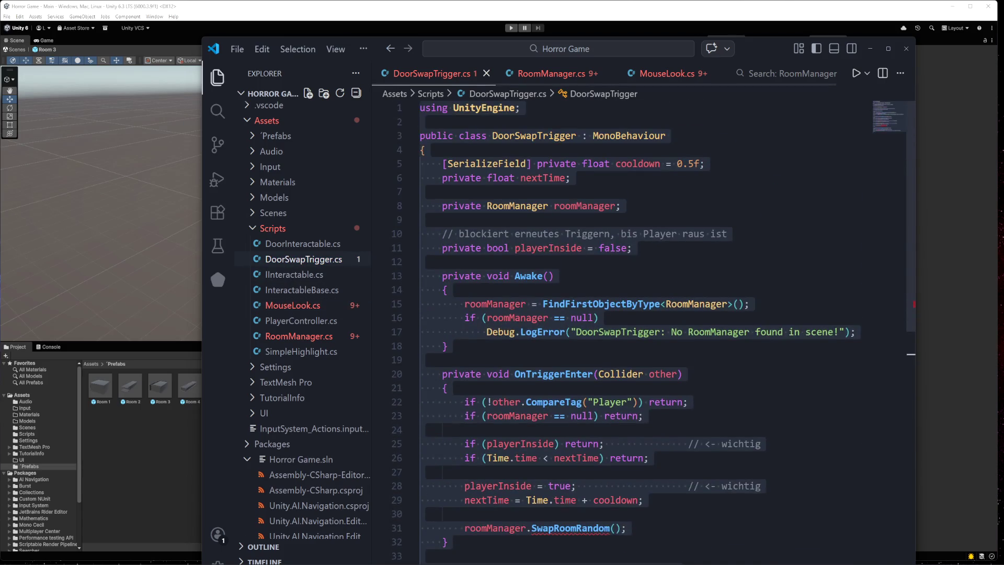
click(299, 306)
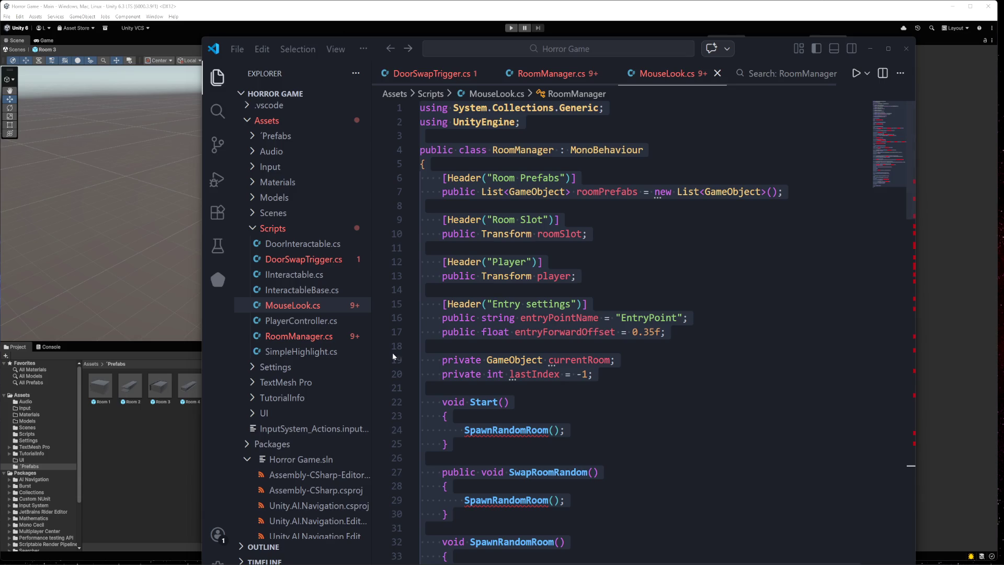
- Review the end of the RoomManager.cs code and glance at MouseLook.cs
click(298, 336)
click(449, 443)
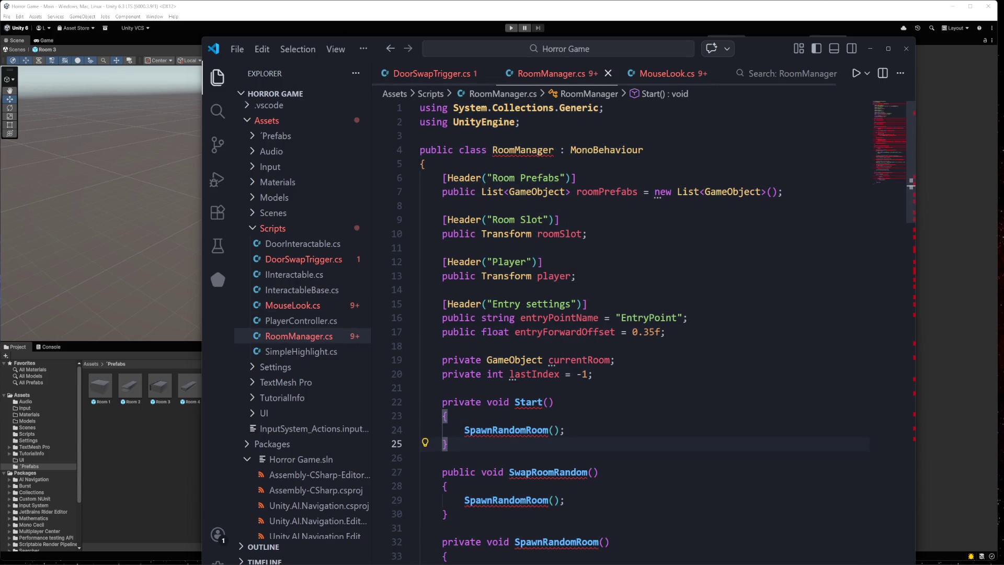
key(ctrl+a)
key(ctrl+End)
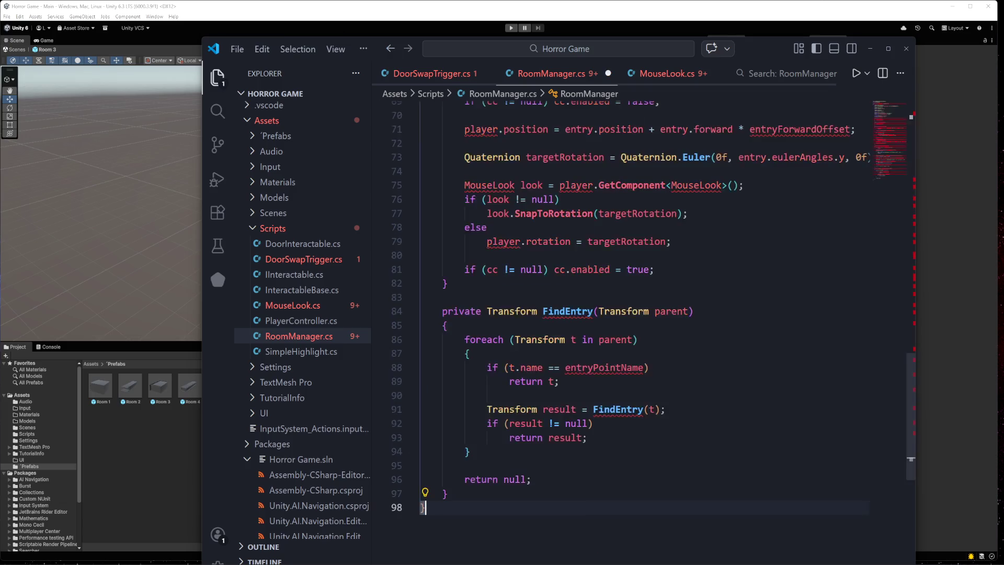
click(302, 311)
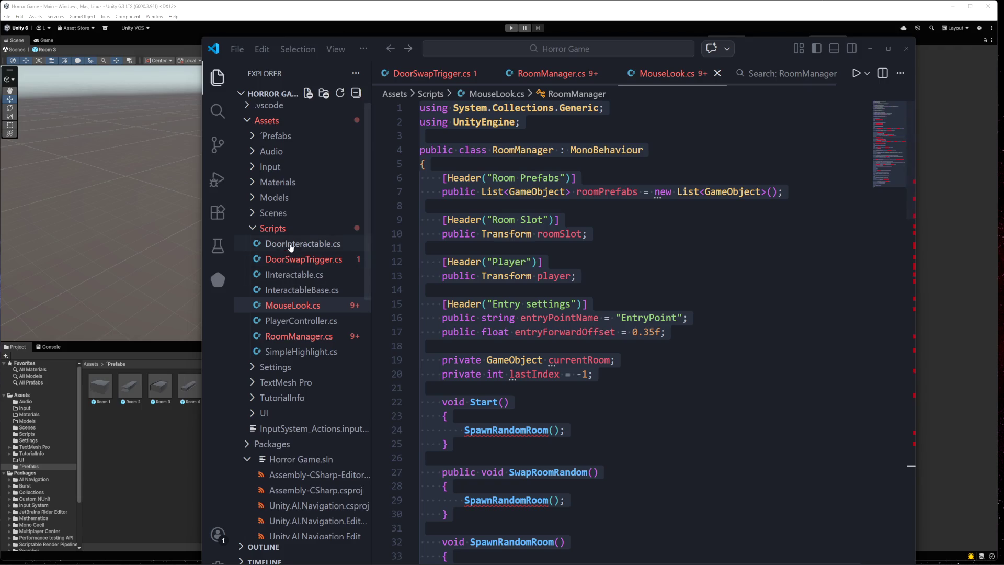
- Replace DoorSwapTrigger.cs with pasted code using a playerInside flag and OnTriggerExit, and save
click(297, 261)
click(578, 375)
key(ctrl+a)
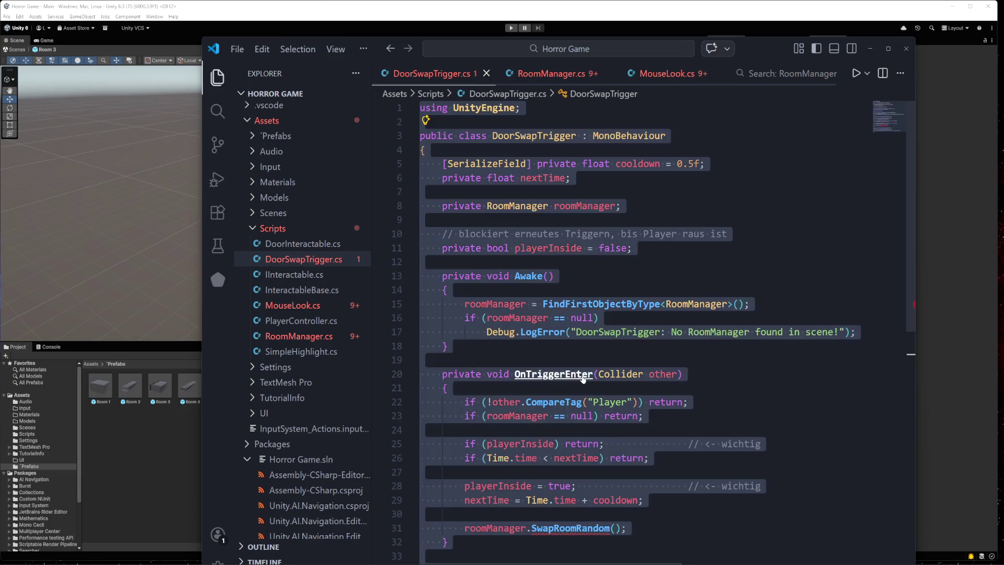
key(Delete)
key(ctrl+v)
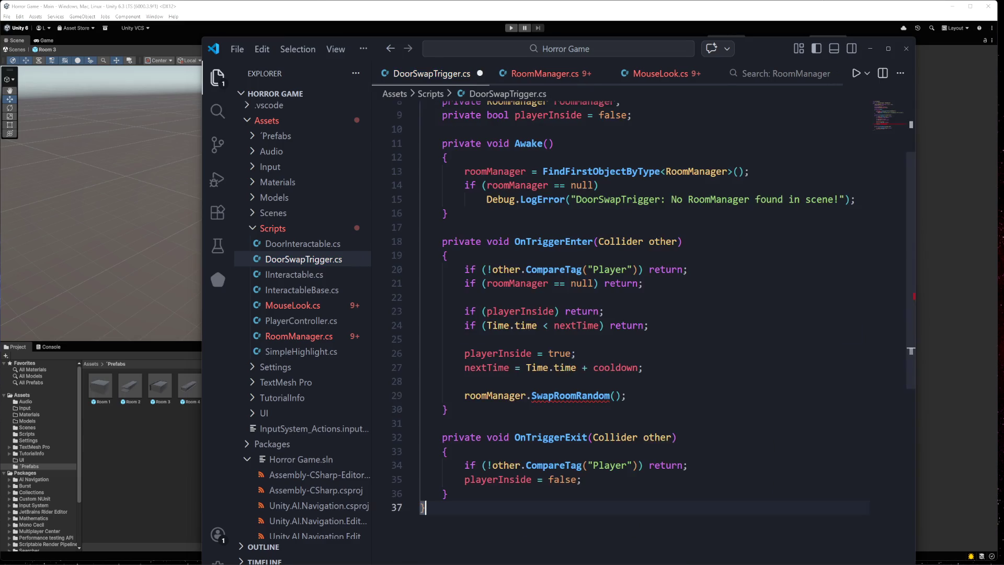
key(ctrl+s)
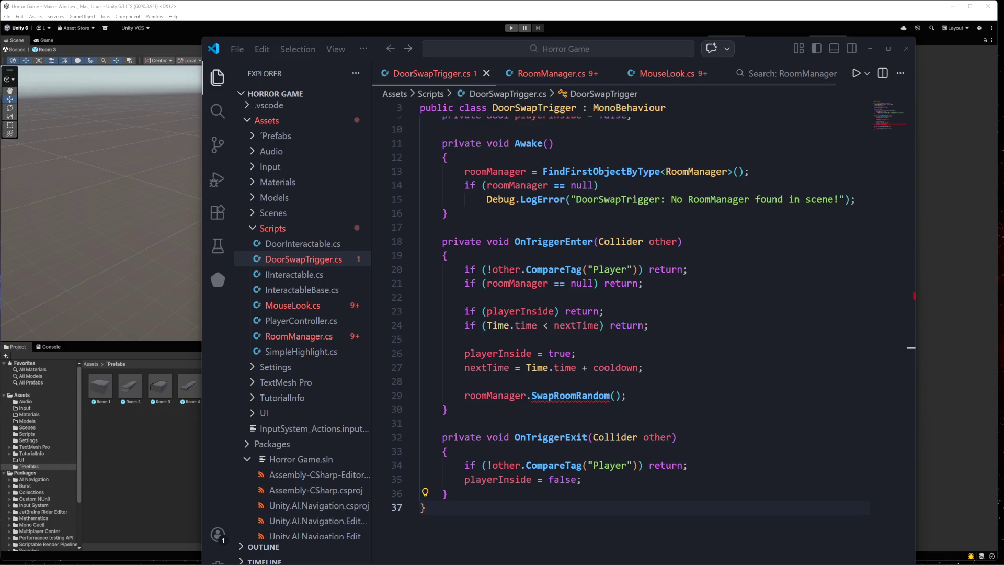
- Compare MouseLook.cs with RoomManager.cs, landing back on MouseLook.cs
scroll(628, 314, up, 3)
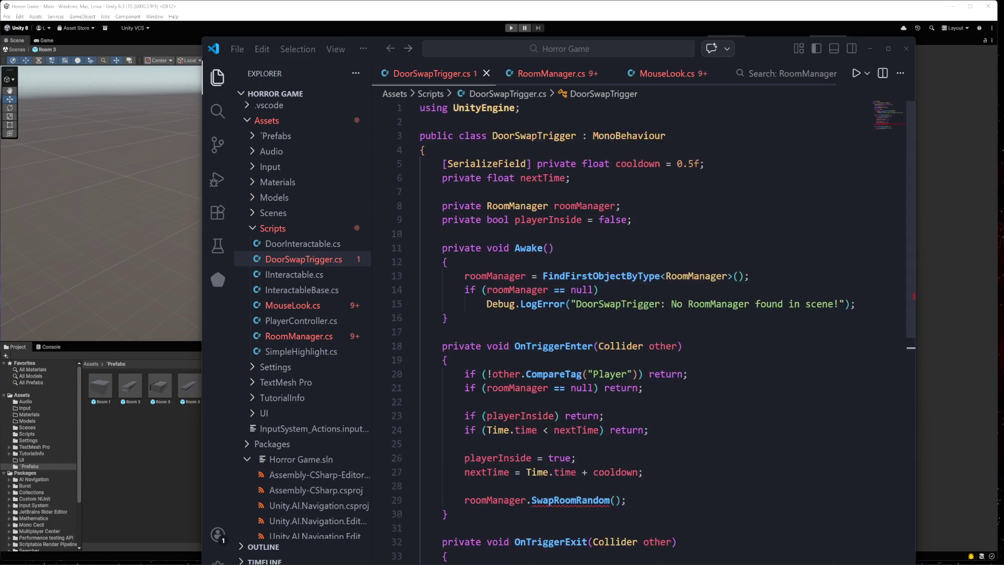
click(297, 306)
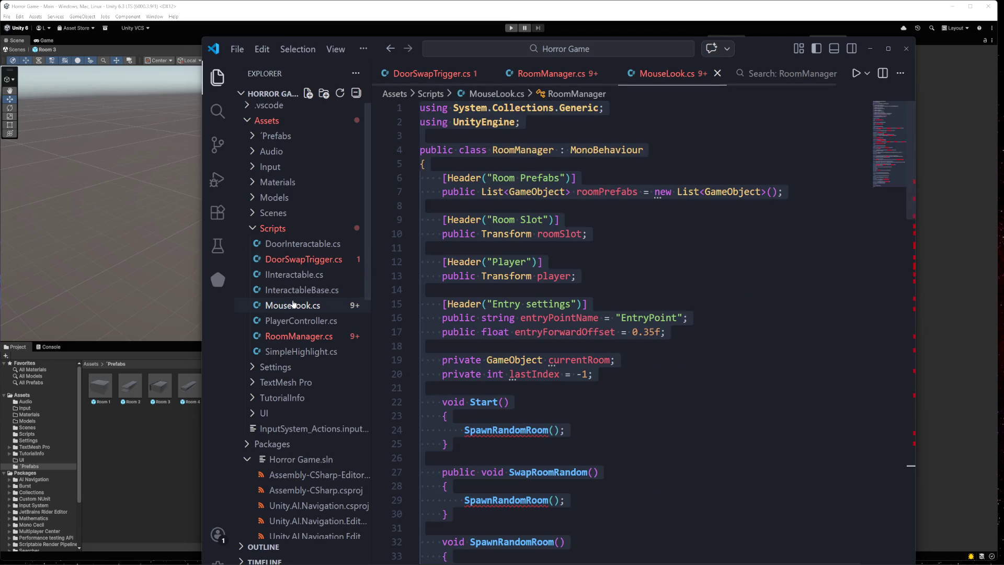
click(291, 340)
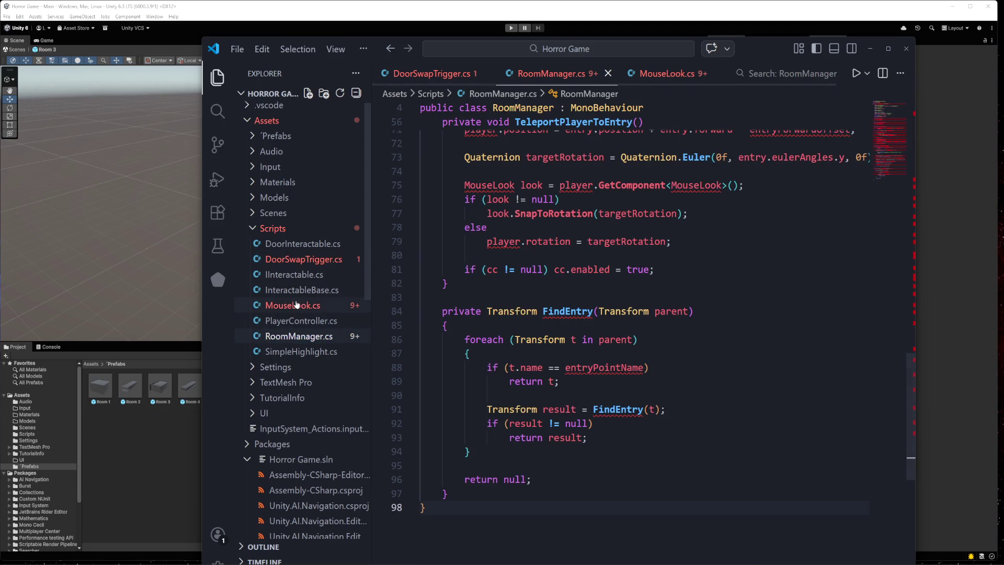
scroll(654, 345, up, 15)
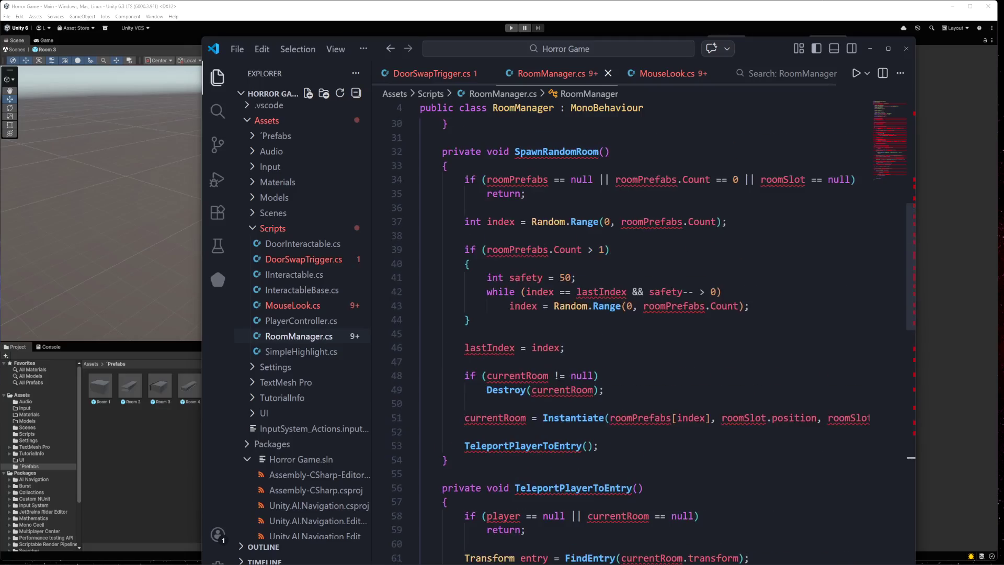
scroll(494, 332, up, 7)
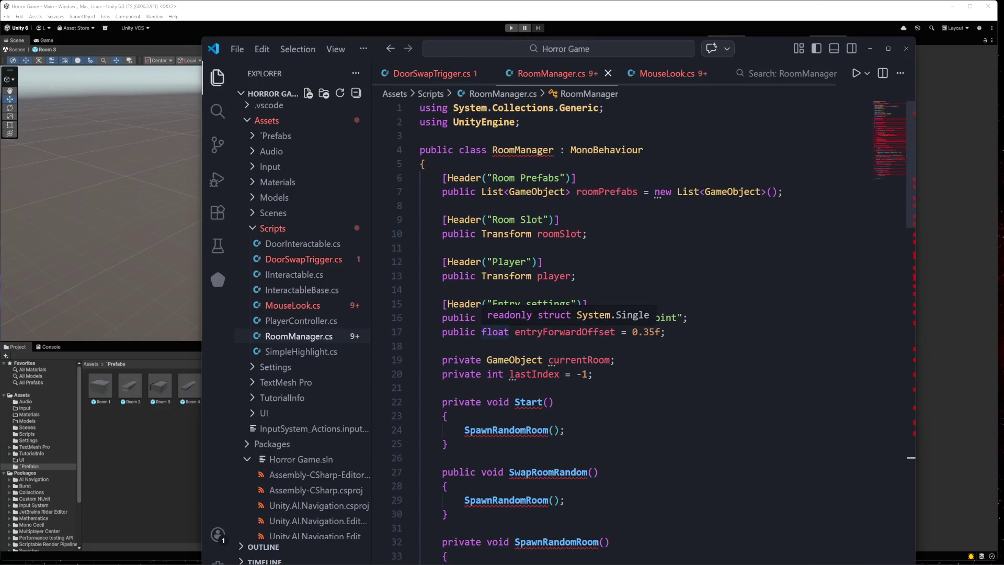
click(291, 307)
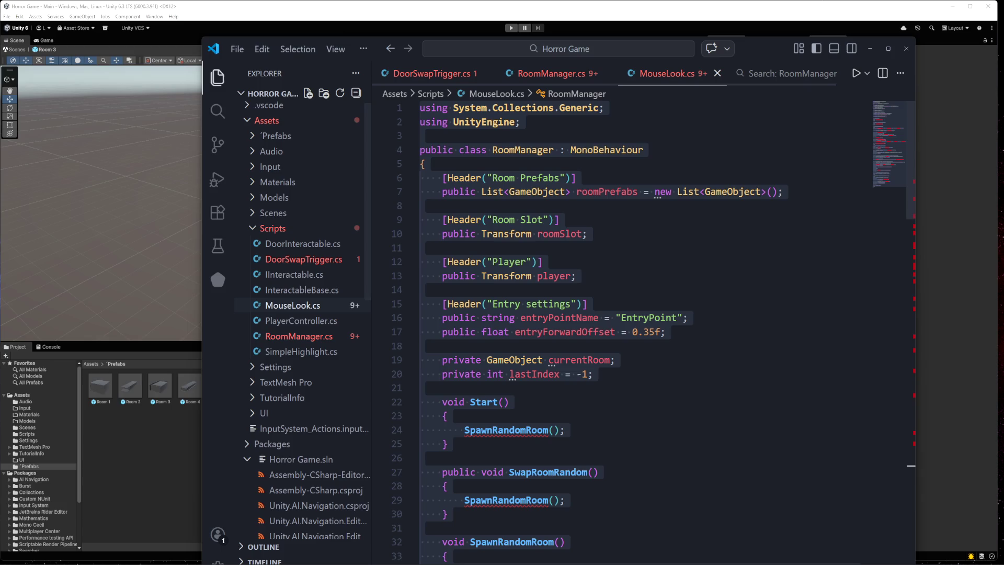
click(291, 306)
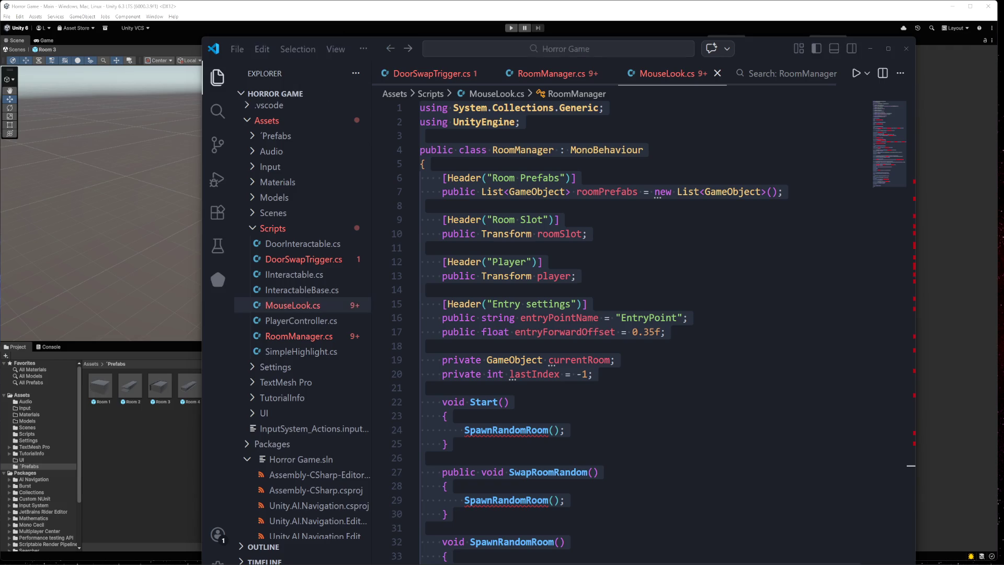
- Swap MouseLook.cs's RoomManager code for the MouseLook class with SnapToRotation, and save
click(598, 473)
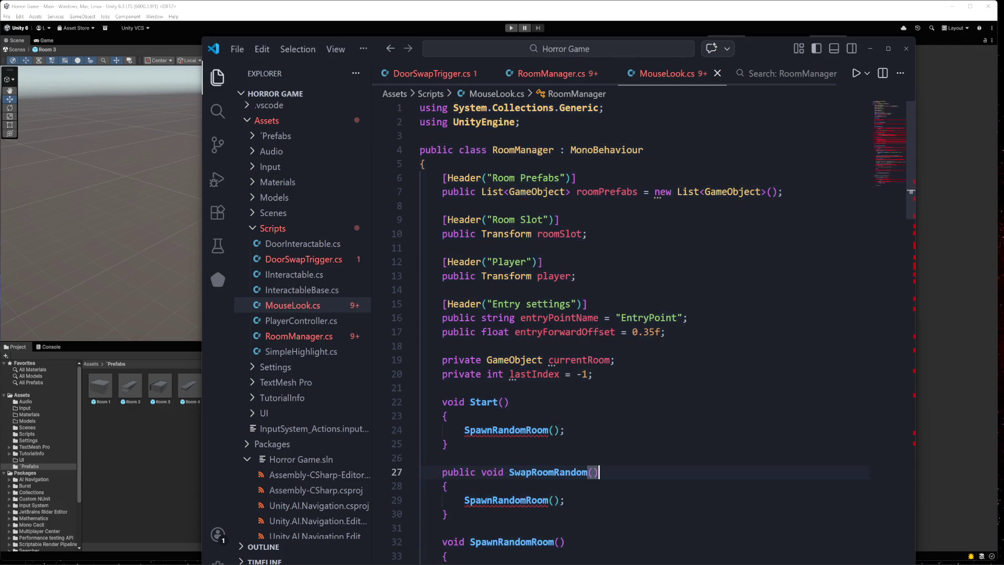
key(ctrl+a)
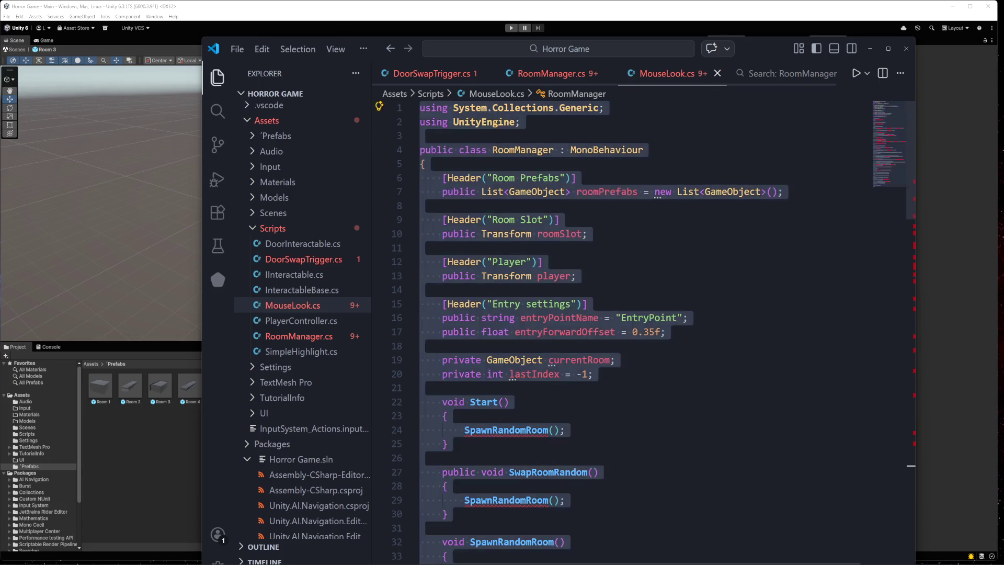
key(BackSpace)
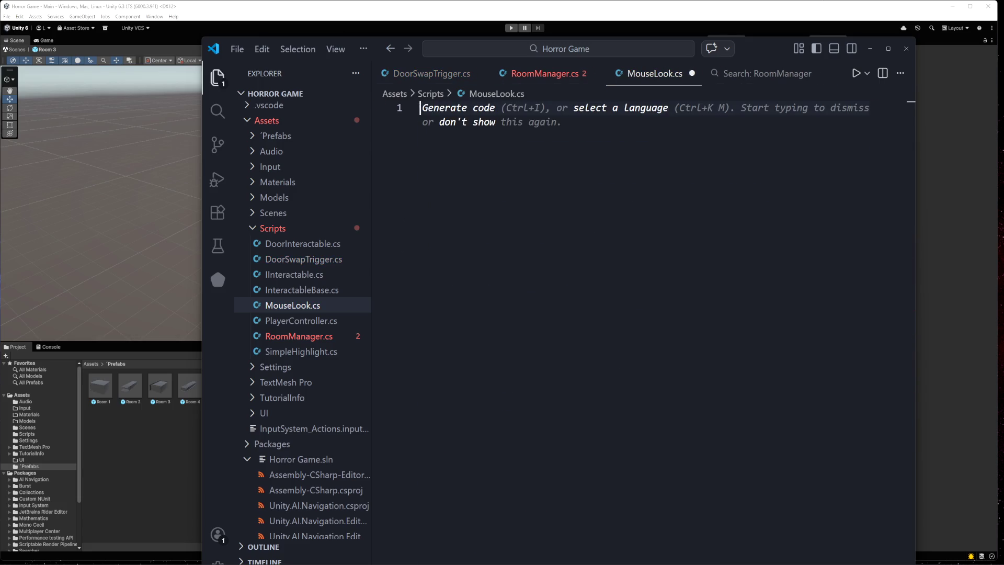
key(ctrl+v)
key(ctrl+s)
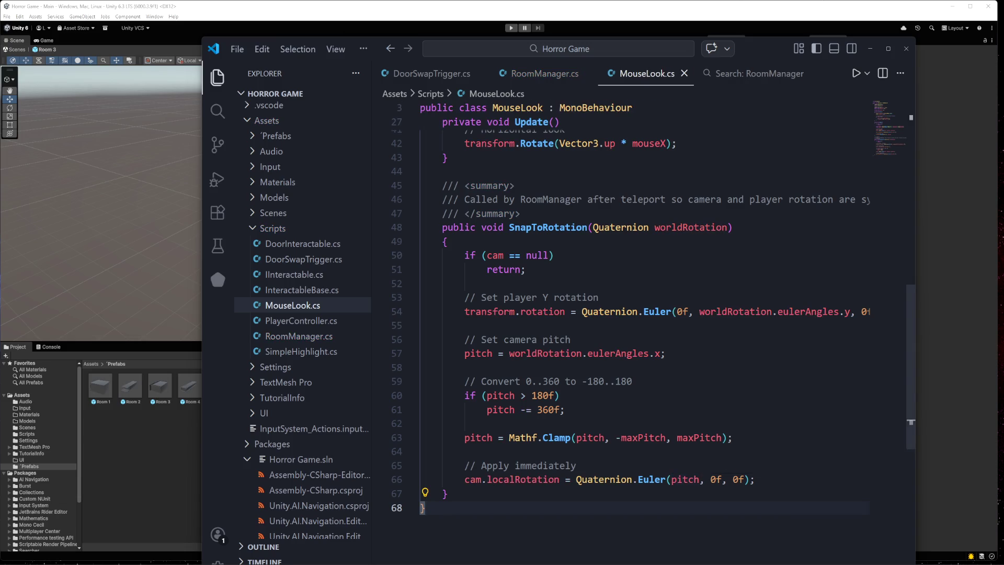
- Exit the Room 3 prefab to Main, check RoomManager's Entry Forward Offset, and enter Play mode
click(160, 482)
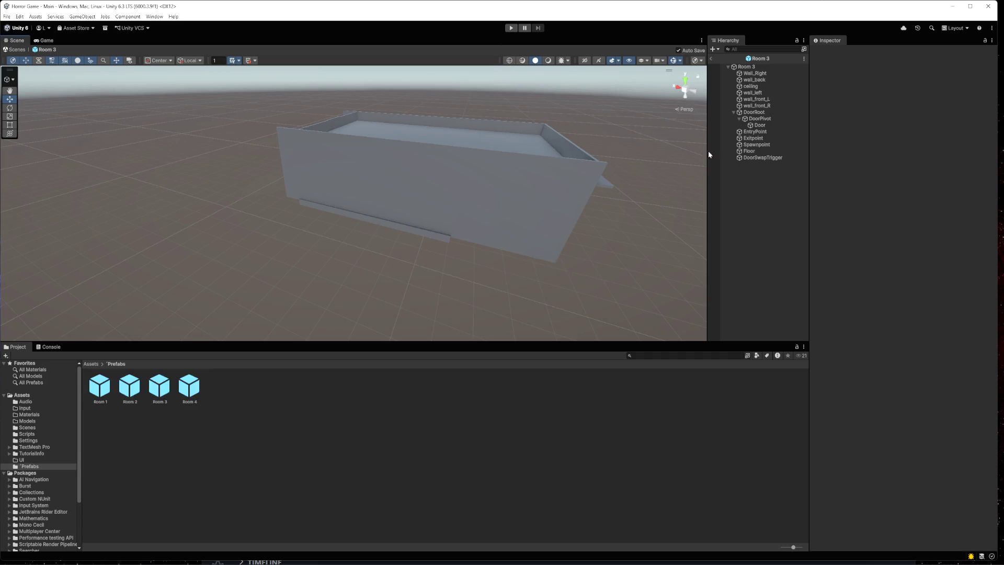
click(7, 50)
click(754, 102)
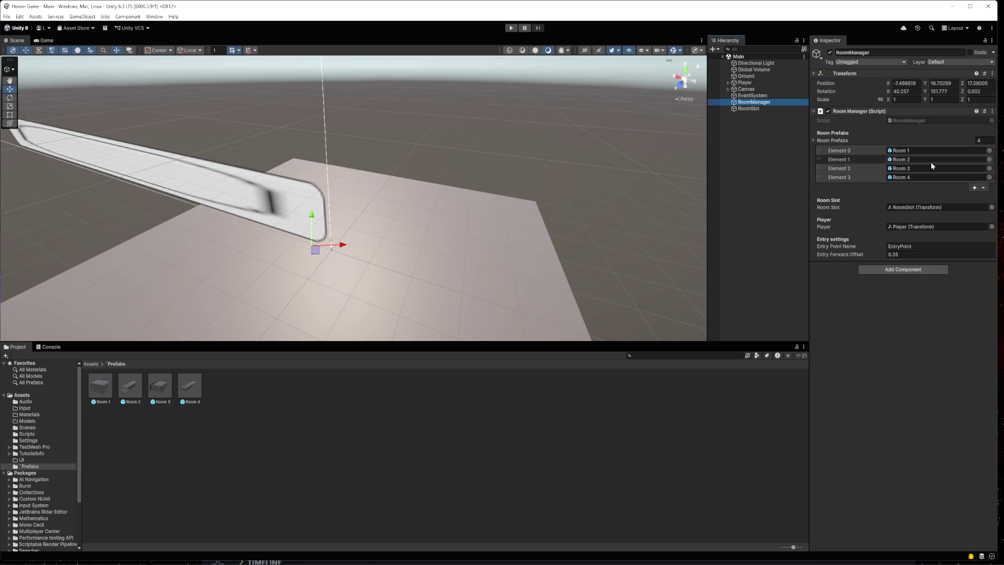
click(911, 254)
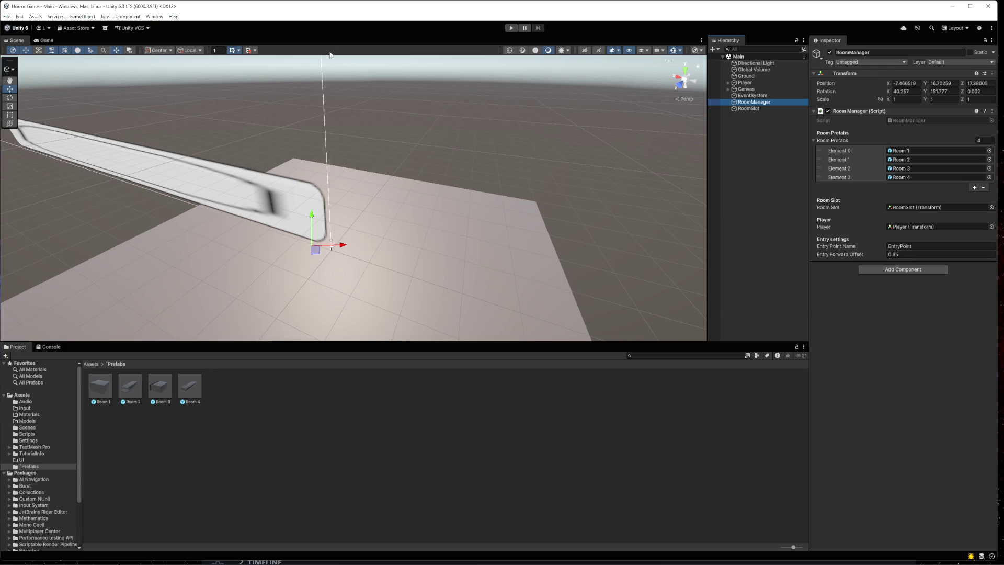
click(511, 28)
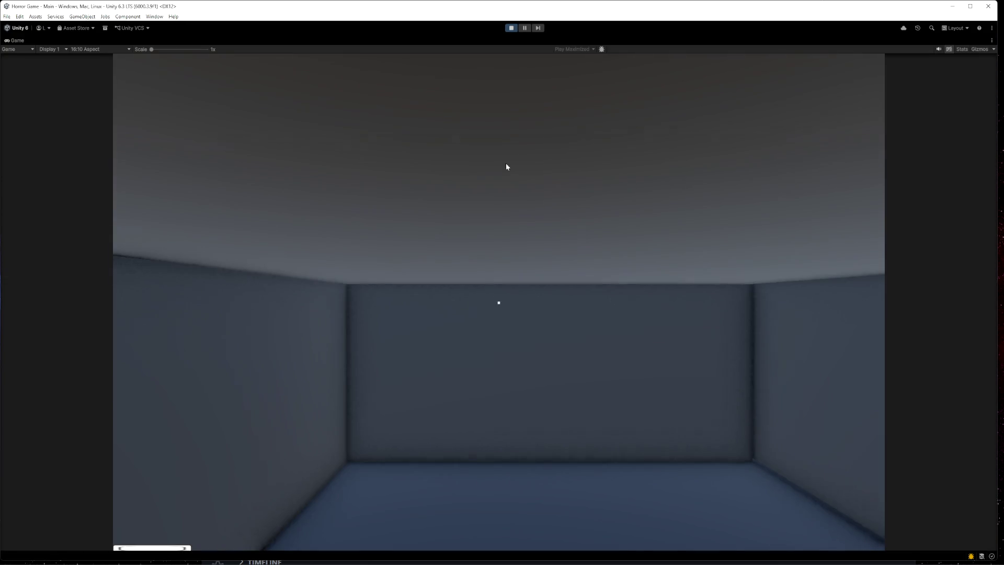
- Walk through the first door and down the corridor, opening the door at its end
key(w)
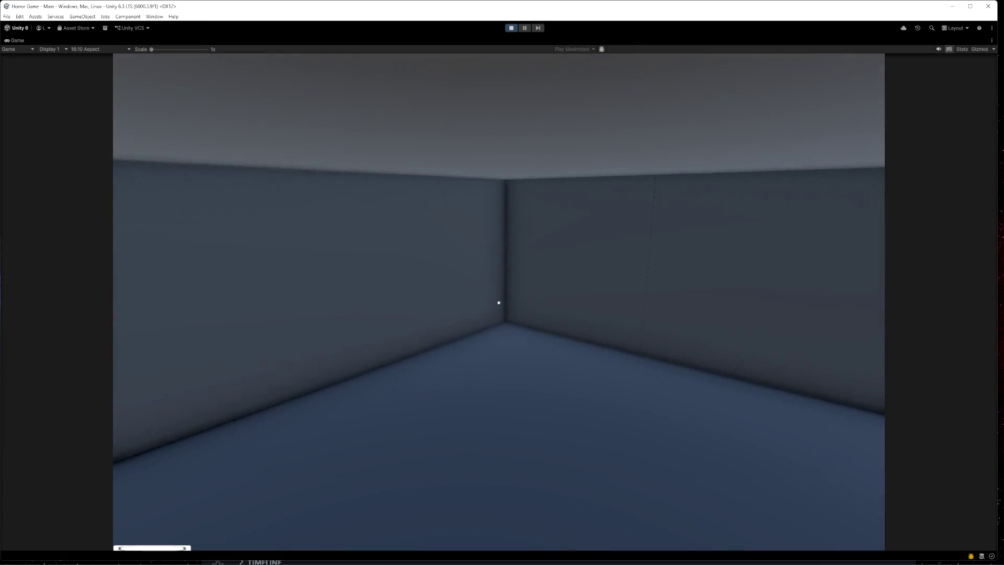
key(e)
key(w)
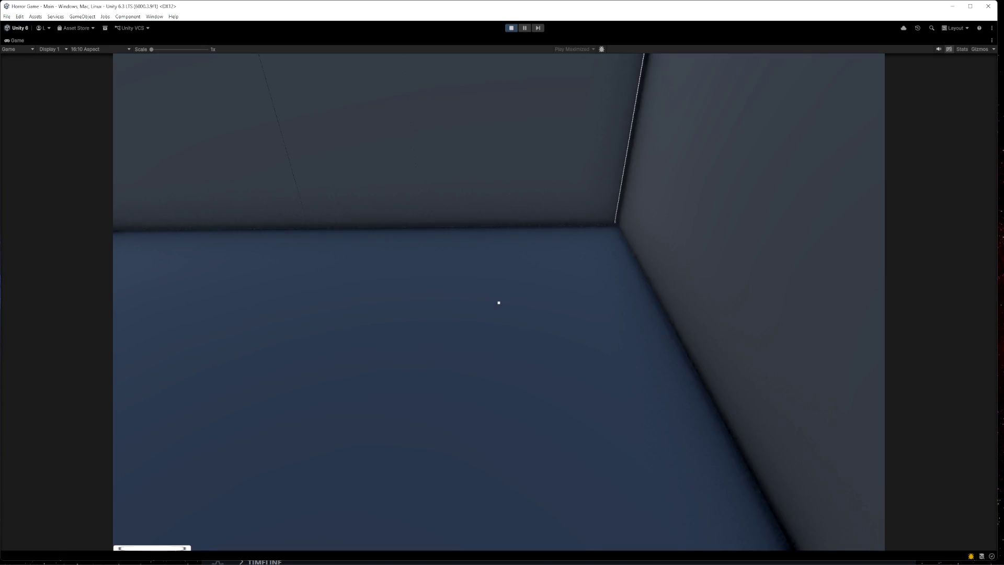
key(e)
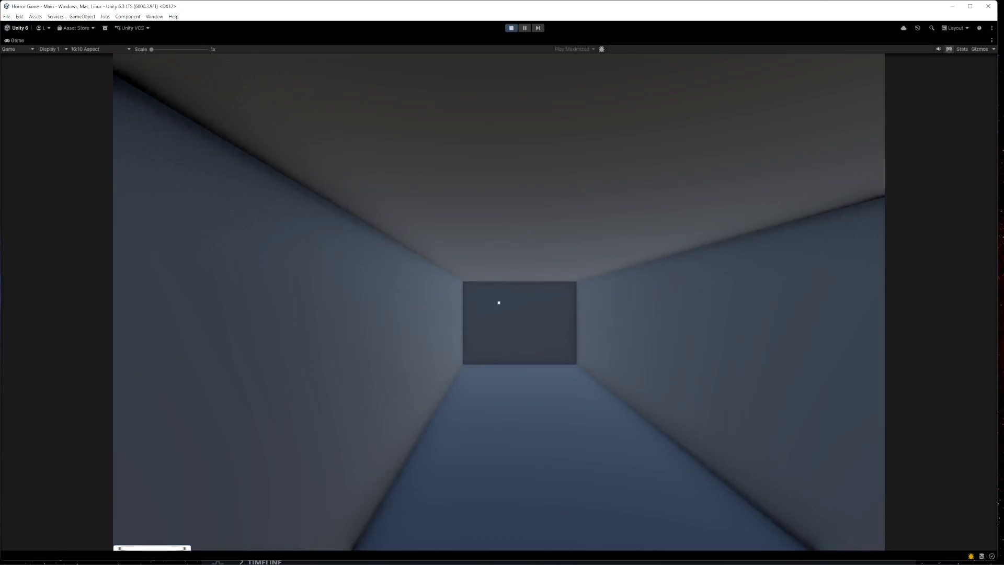
key(w)
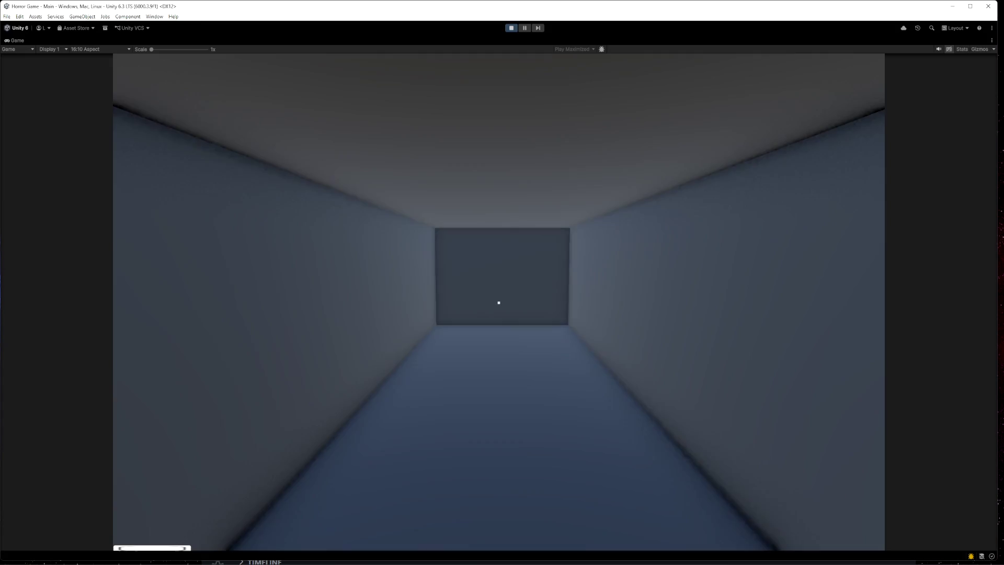
key(w)
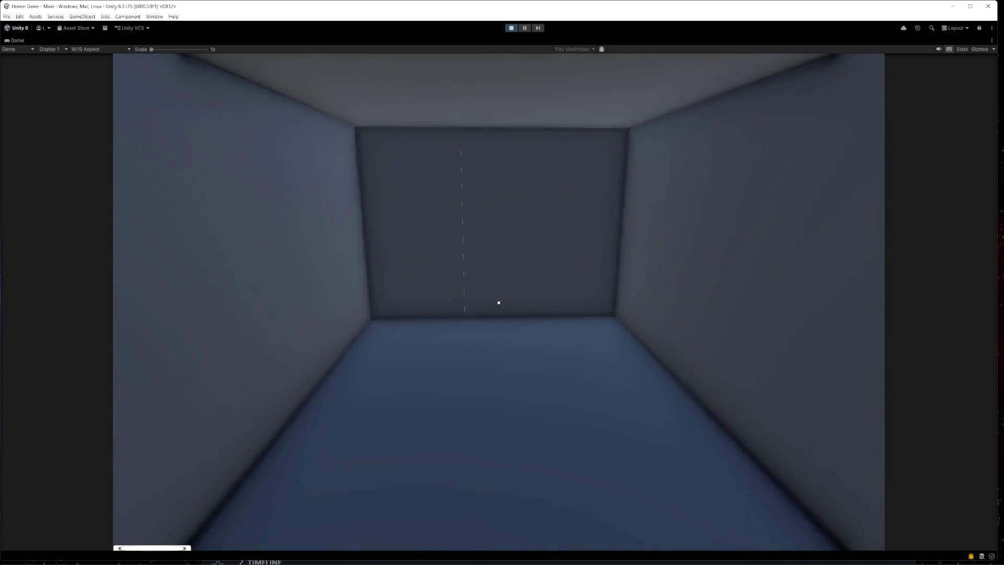
key(e)
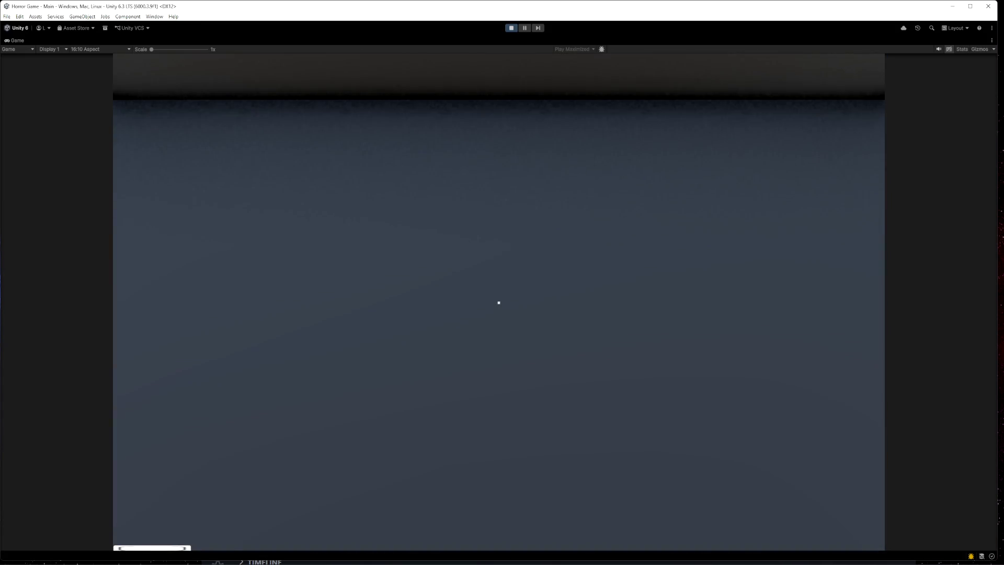
- Head back down the corridor toward the end wall, then free the mouse and stop Play mode
mouse_move(499, 303)
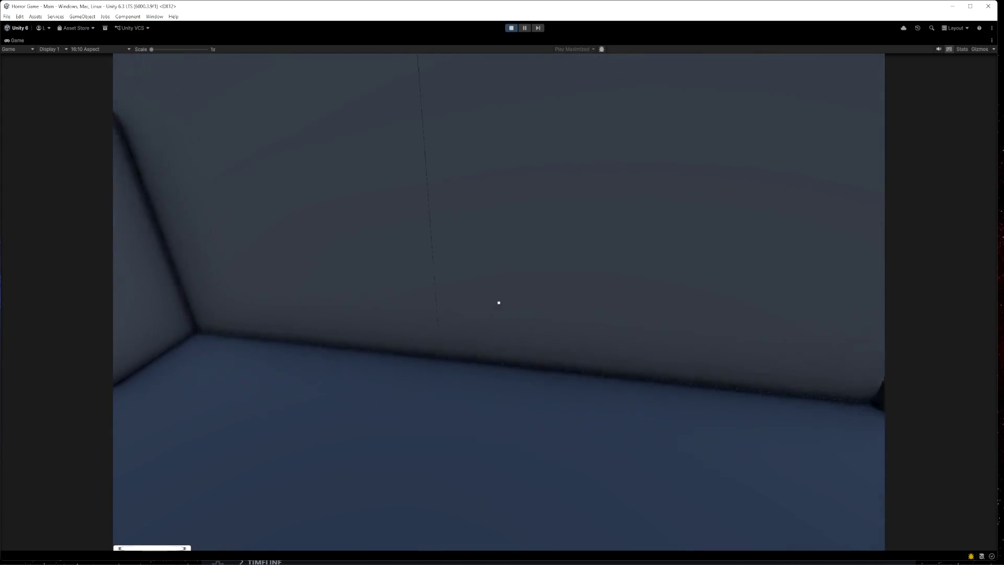
key(w)
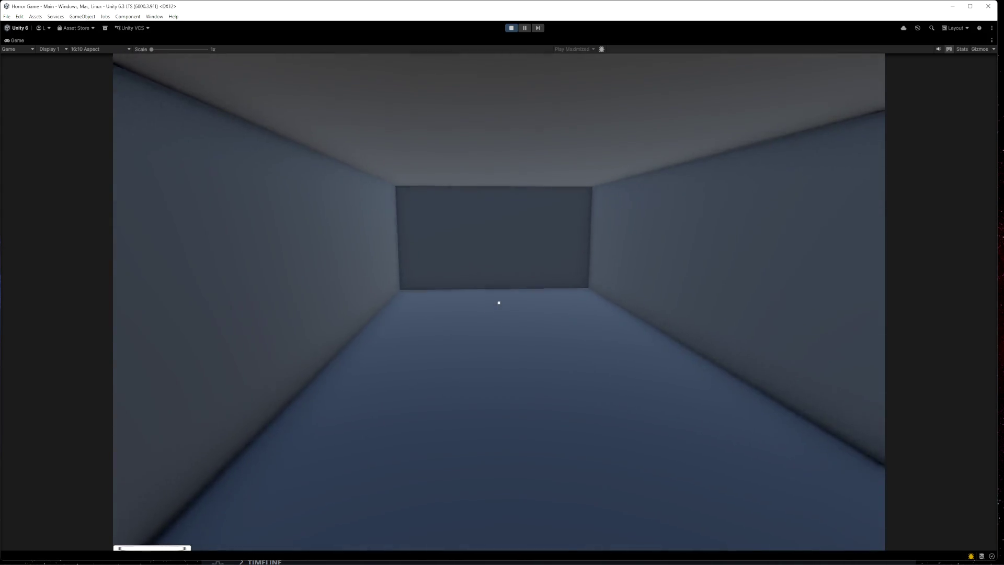
key(w)
key(Escape)
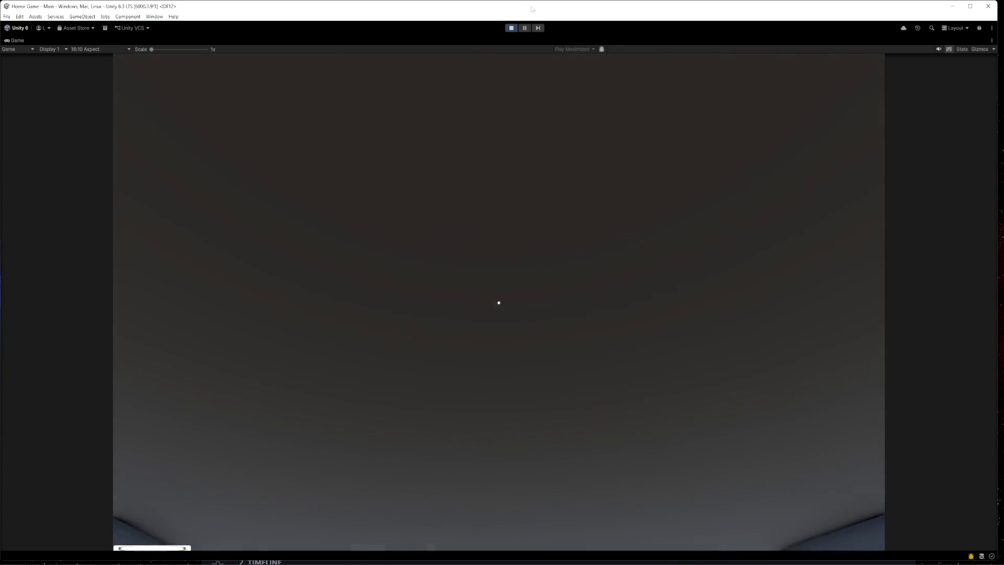
click(511, 29)
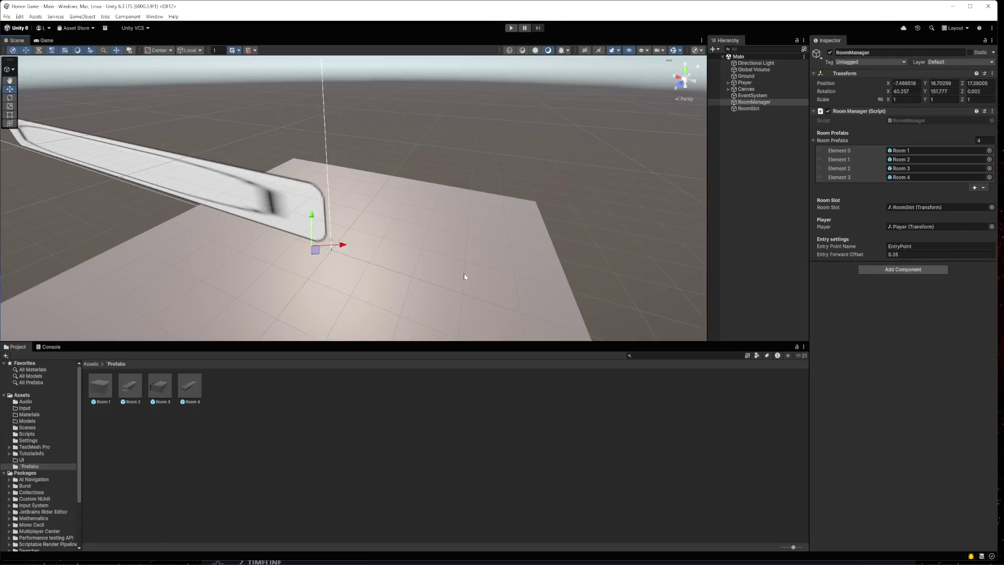